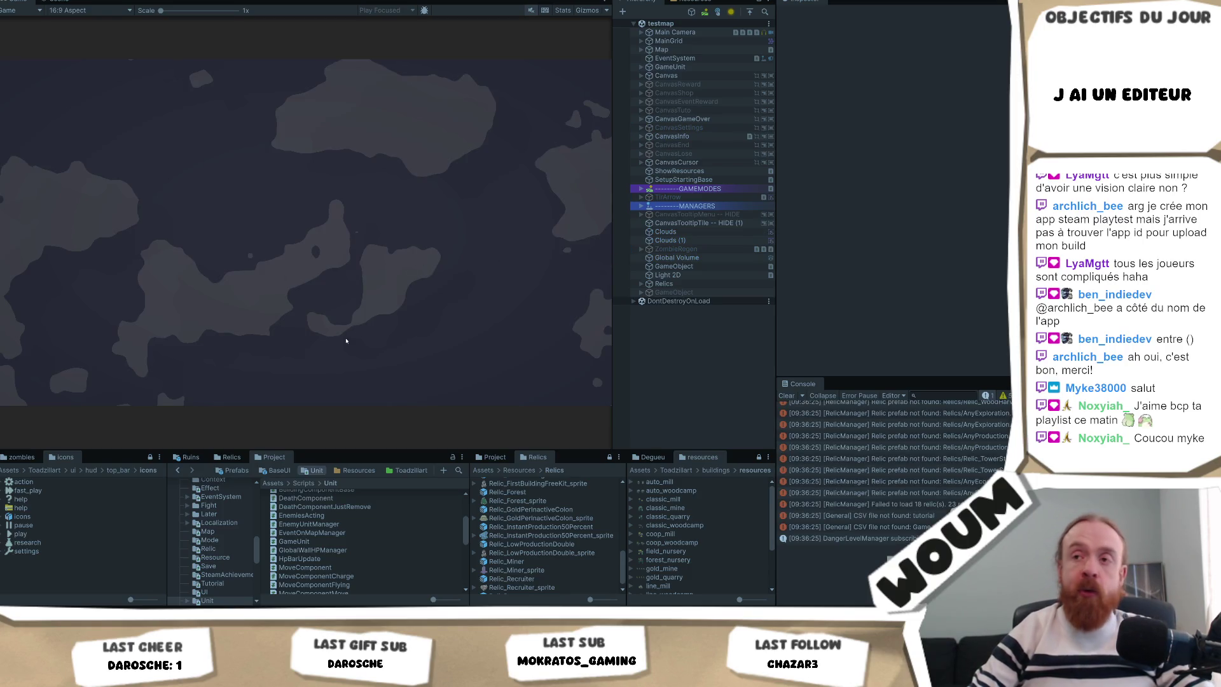
Dismiss the Welcome message and place the town center on a map tile
click(327, 333)
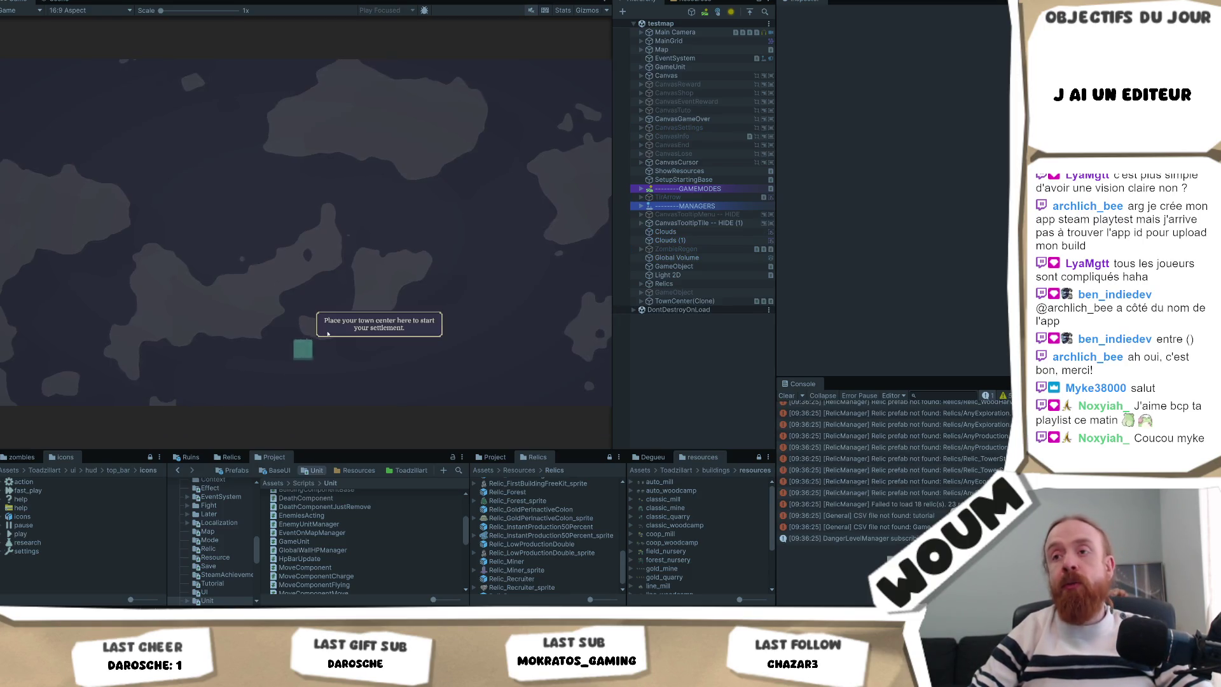
click(301, 358)
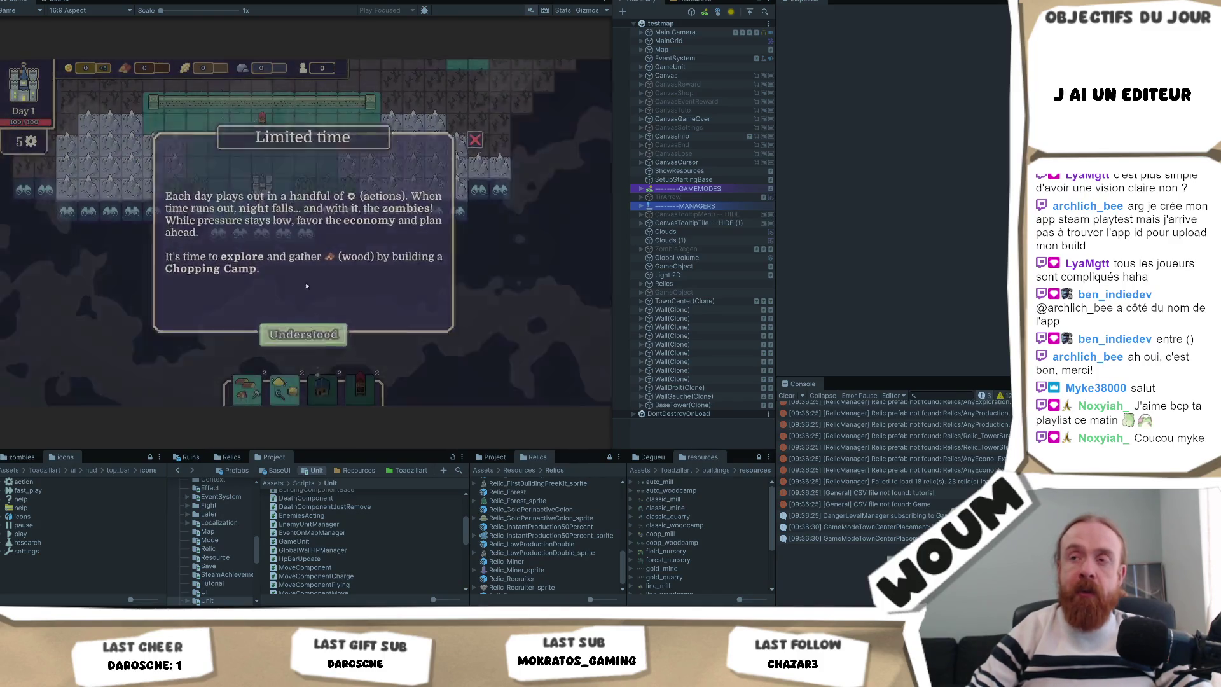
Close the Limited time notice and reveal five discoverable tiles around the town, using Day 1's last action
click(306, 286)
click(290, 257)
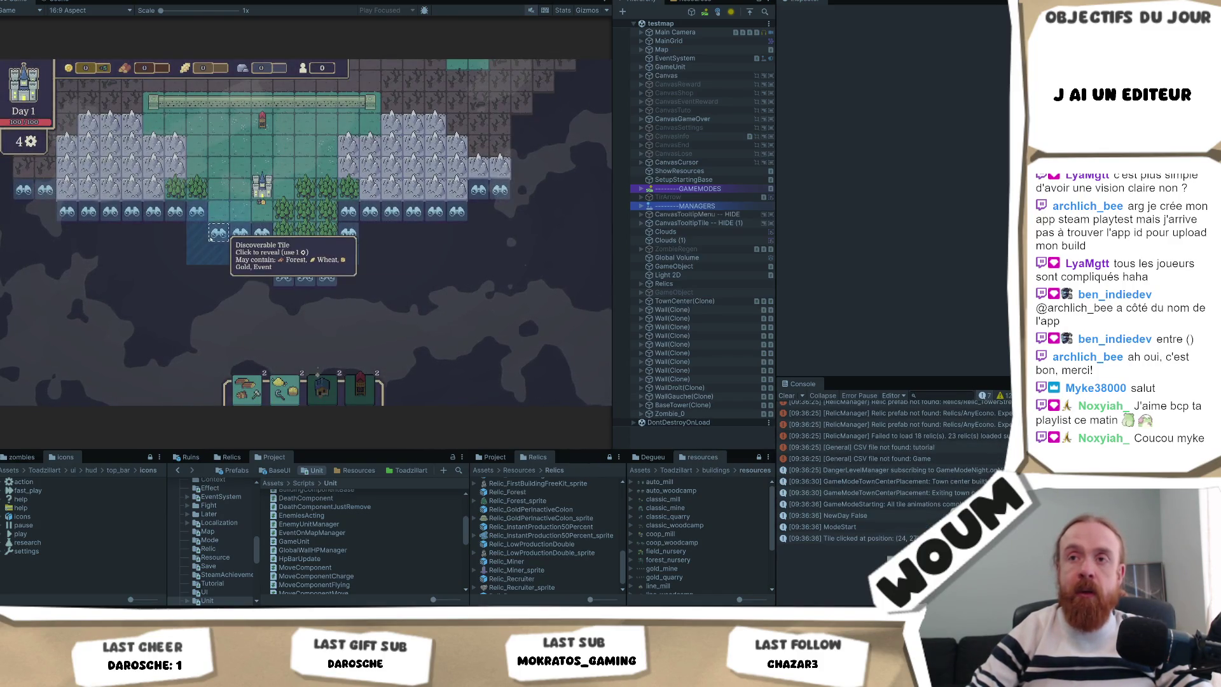
click(218, 234)
click(240, 275)
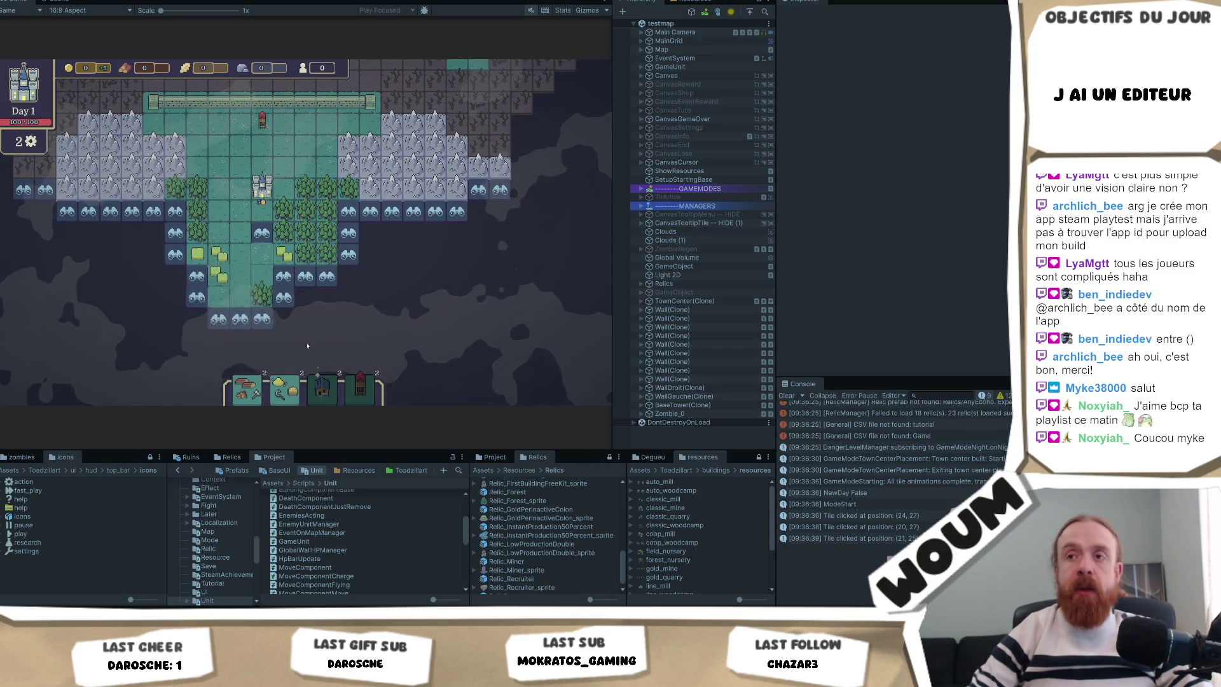
scroll(309, 233, up, 2)
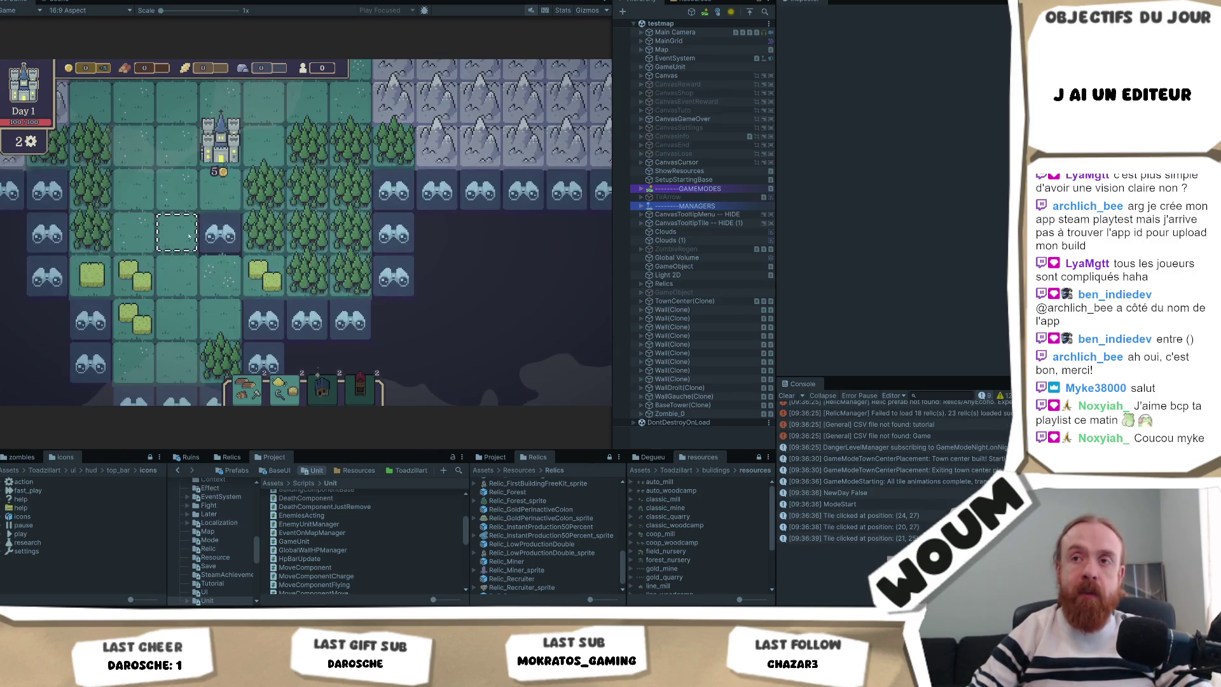
scroll(148, 186, down, 1)
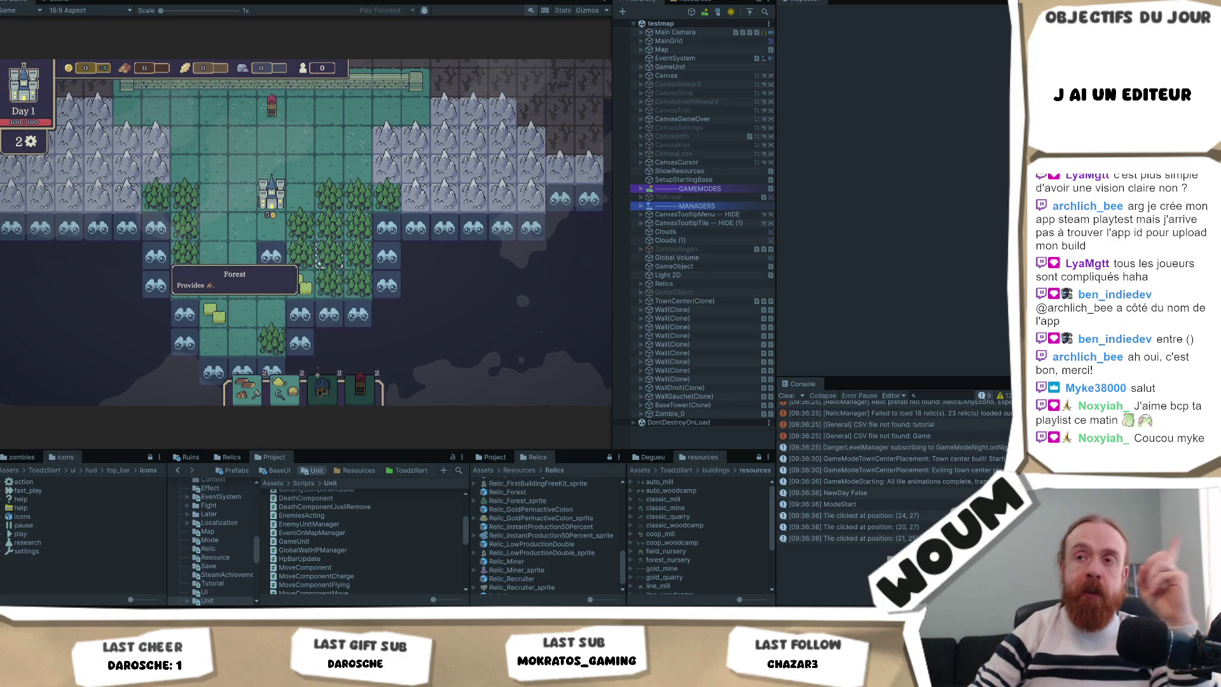
drag(324, 269, 337, 240)
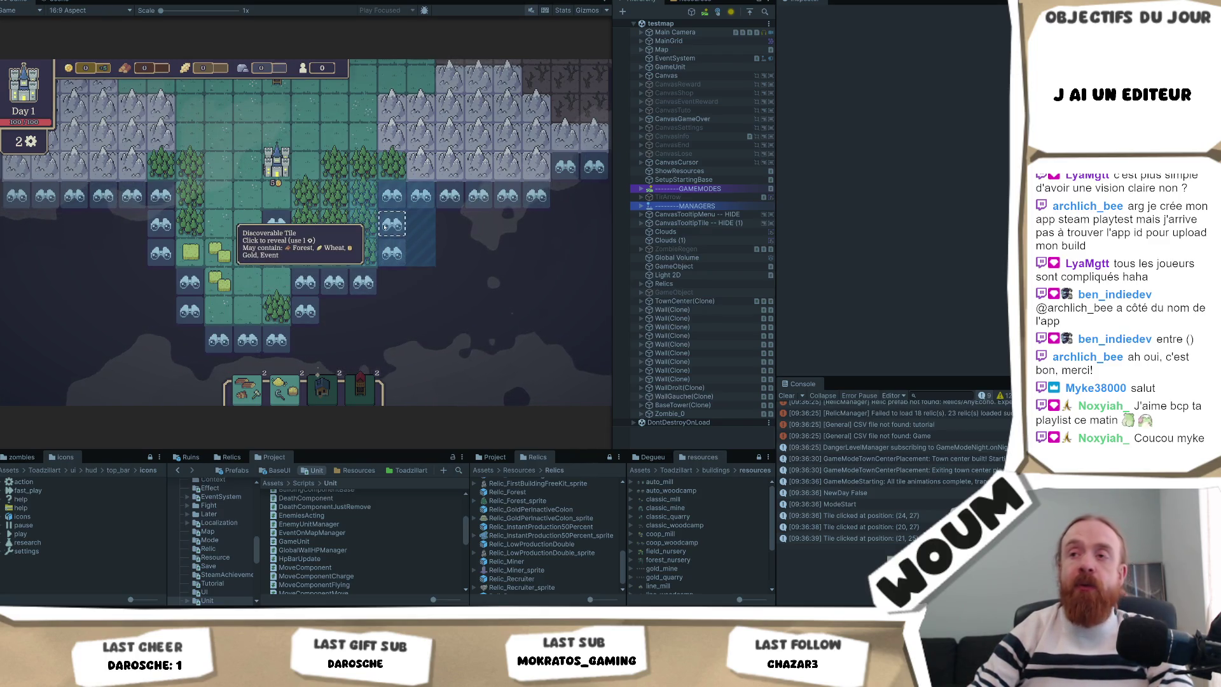
click(385, 227)
click(368, 286)
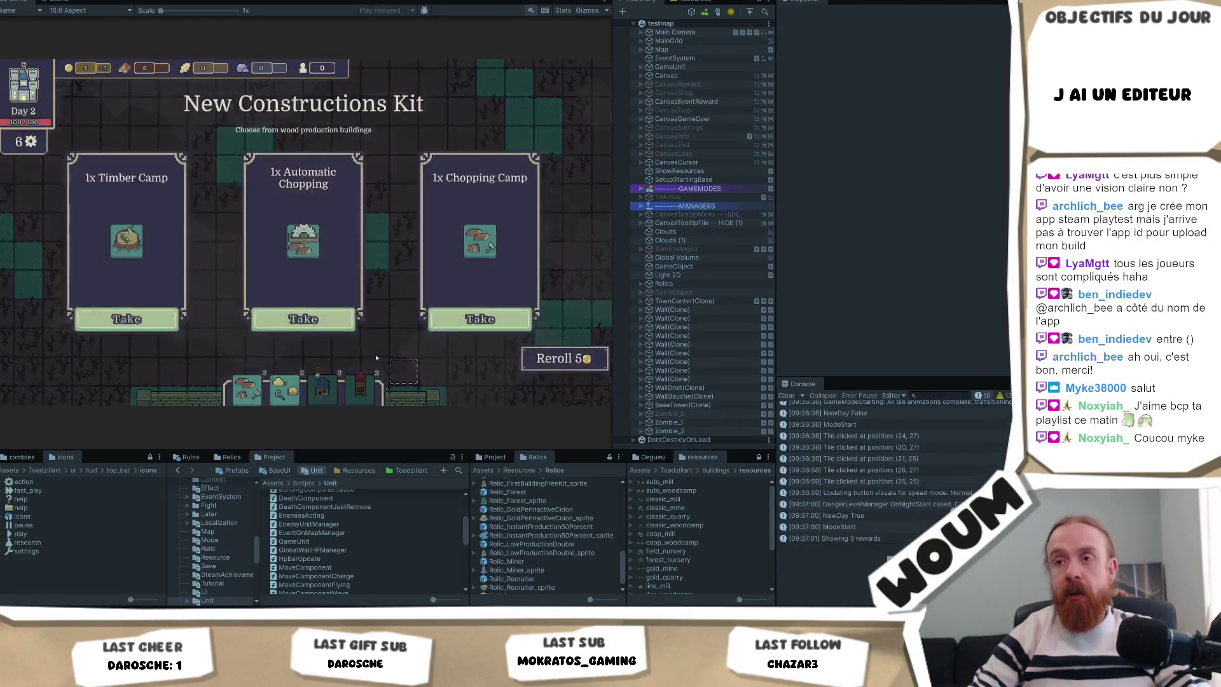
Take 1x Automatic Chopping from the kit and reveal the tile below the farmland
click(303, 319)
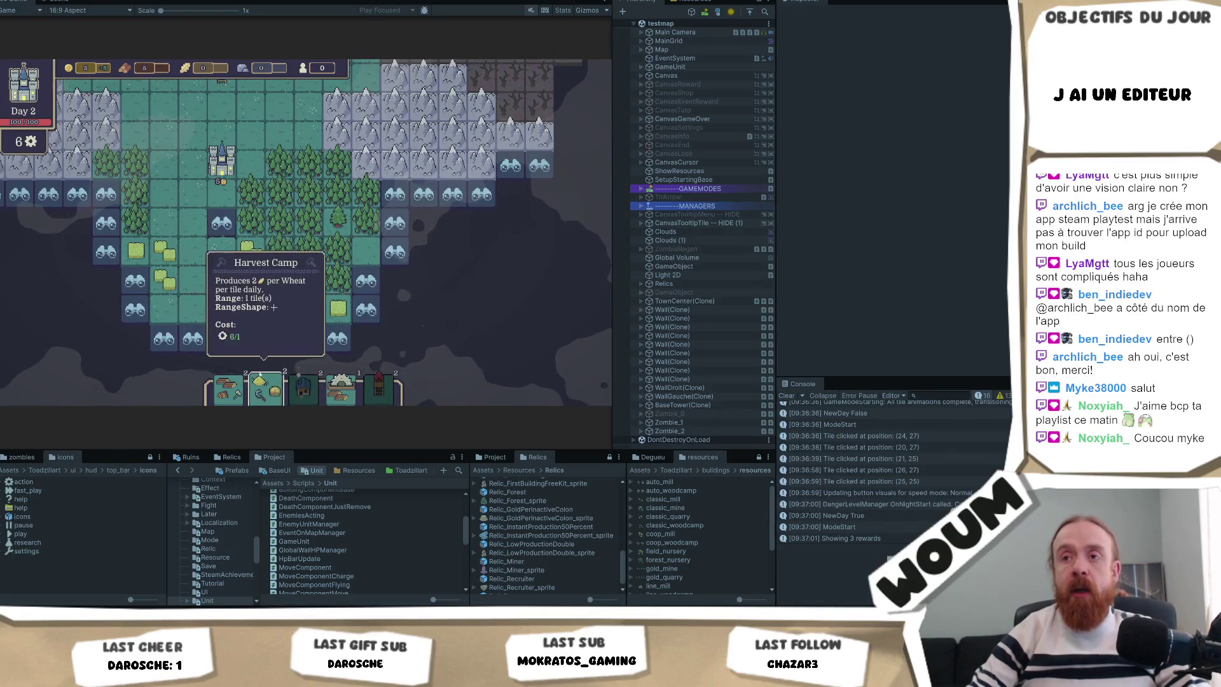
click(223, 336)
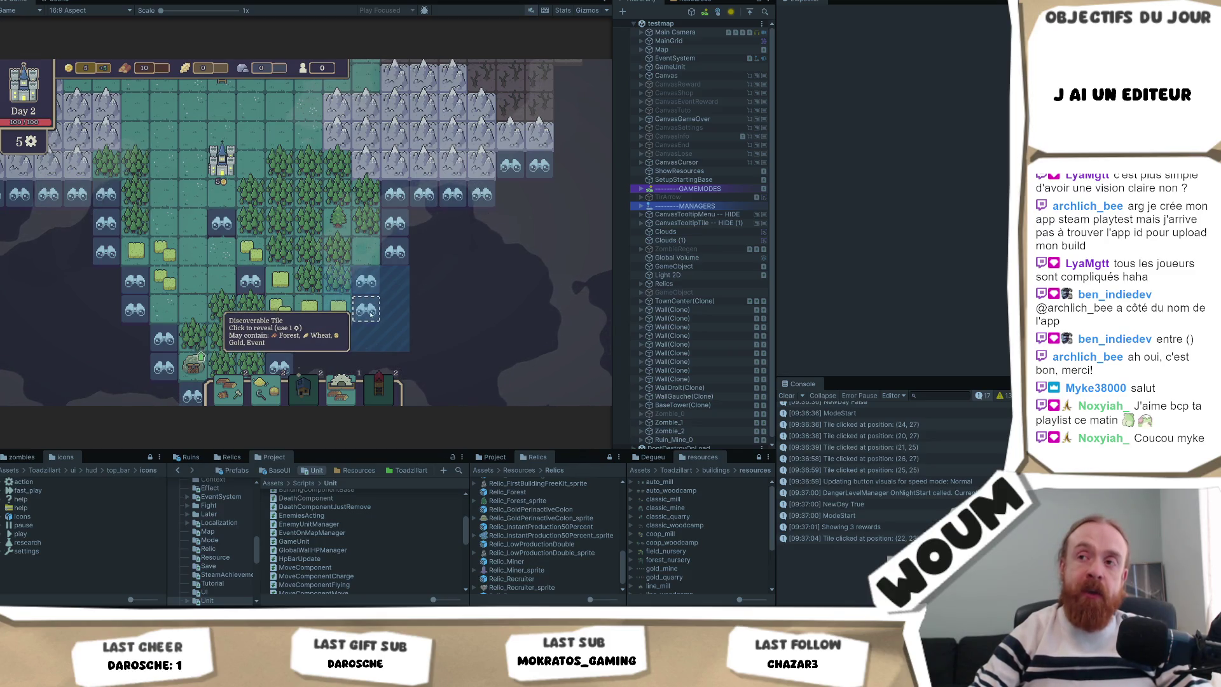
Reveal the discoverable tile at the lower right of the map
click(369, 311)
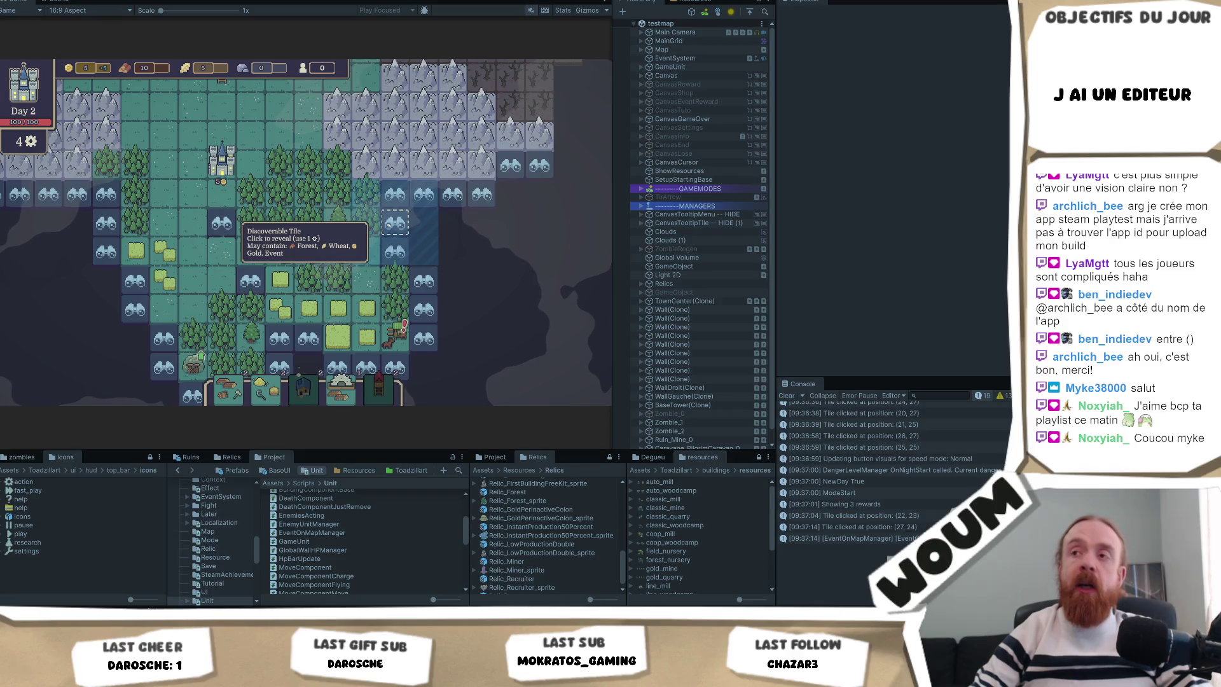
scroll(369, 229, down, 3)
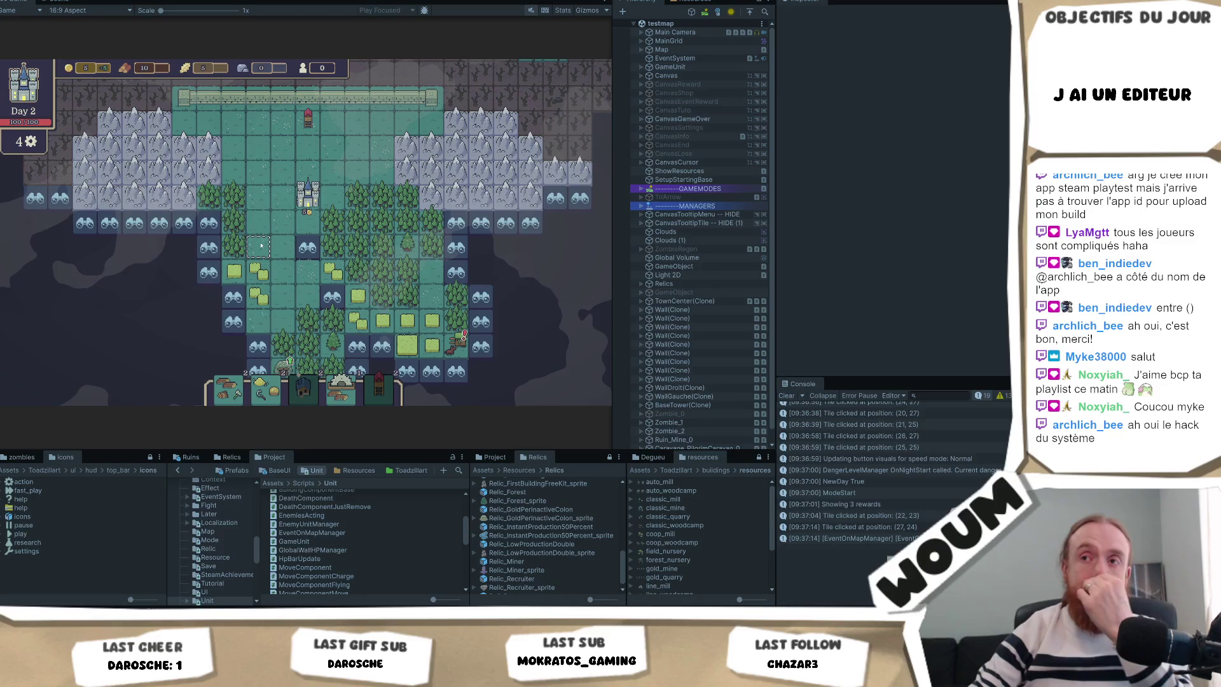
mouse_move(396, 215)
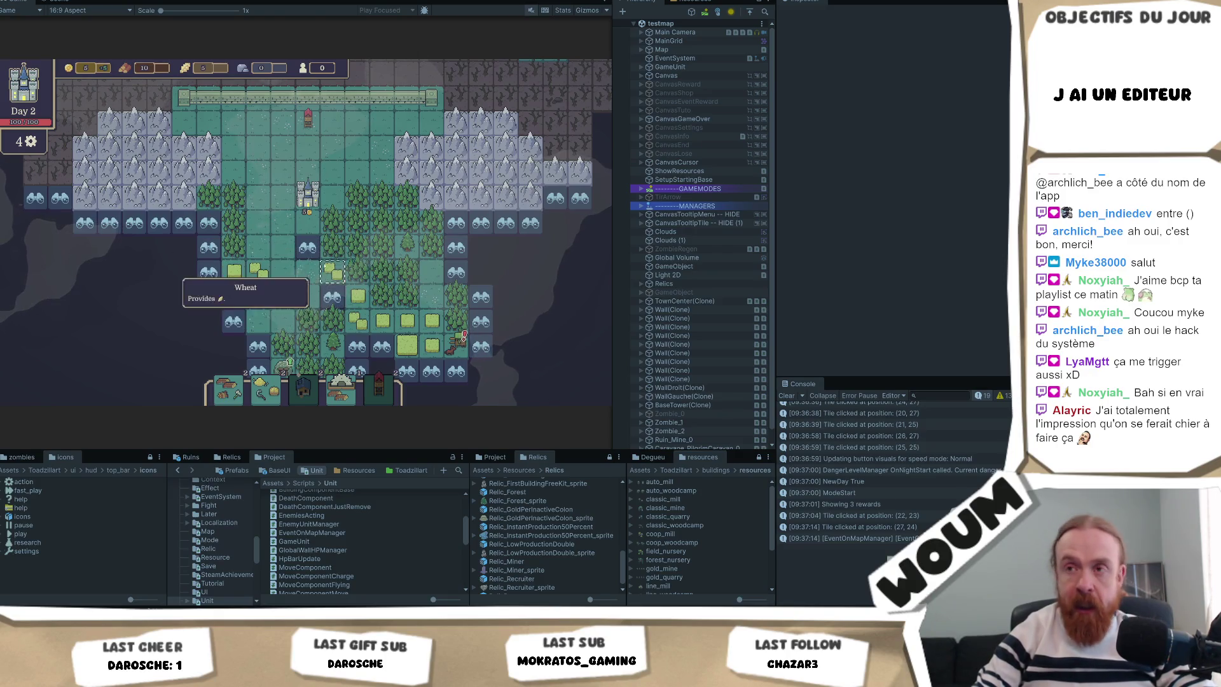
scroll(380, 322, up, 1)
Pan the map with the keyboard and drag the splitter right to widen the Game view
key(d)
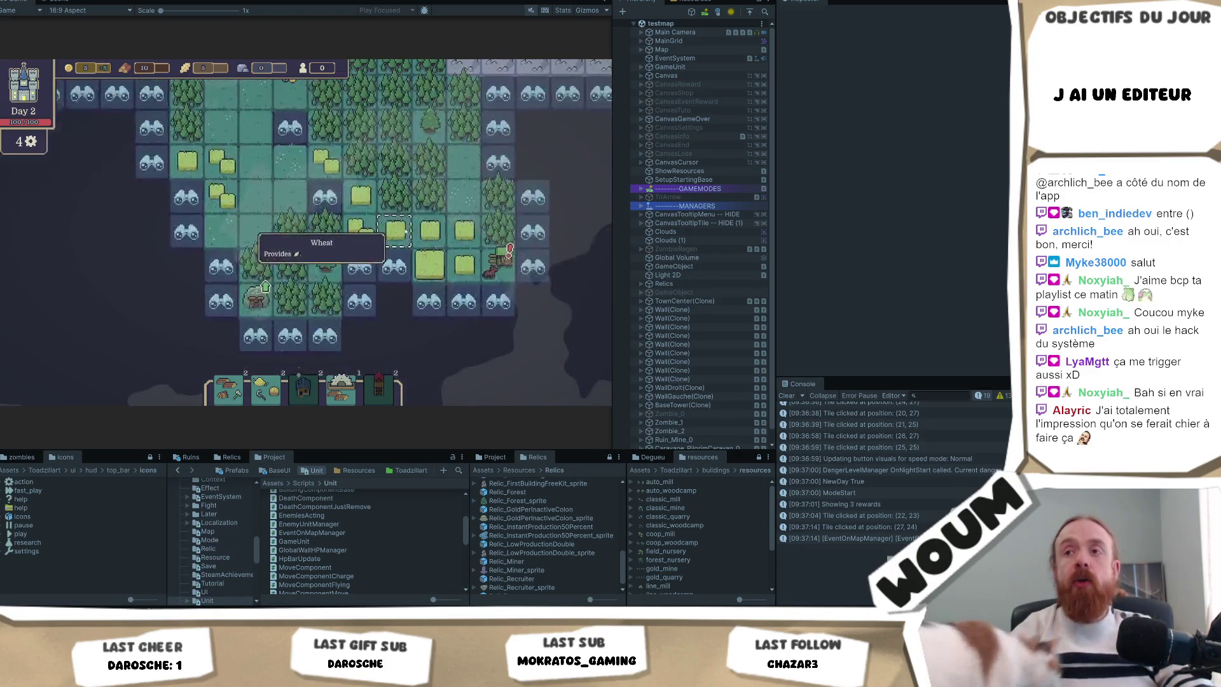
key(s)
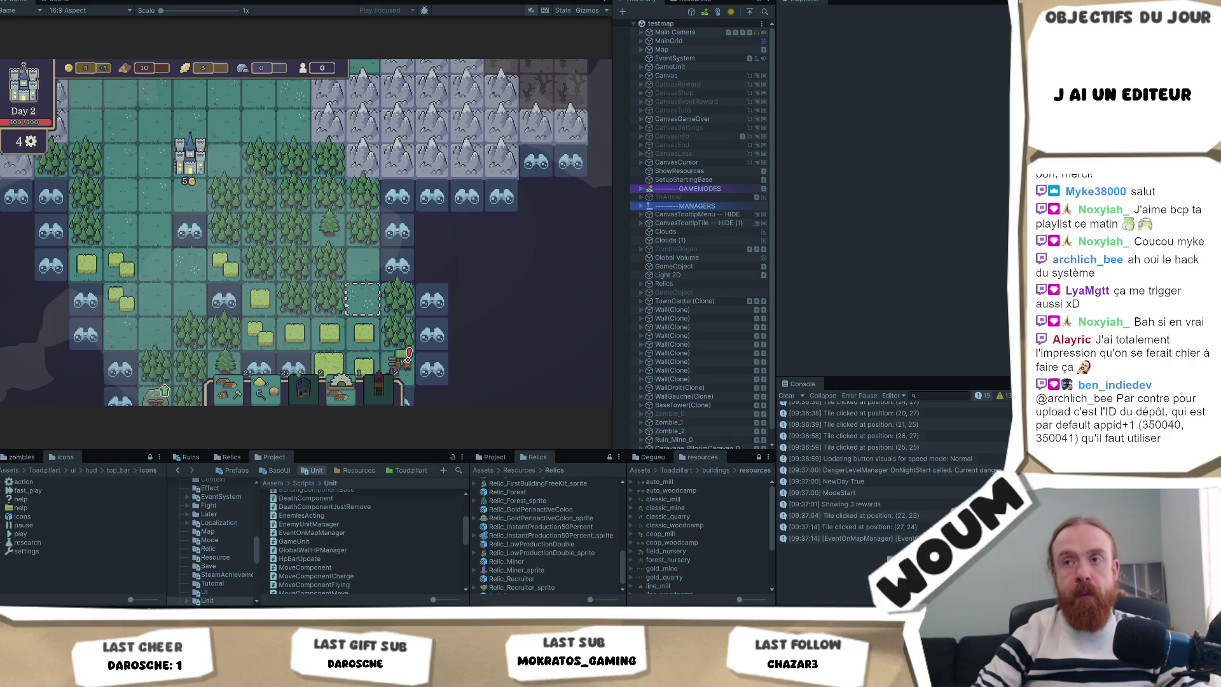
key(a)
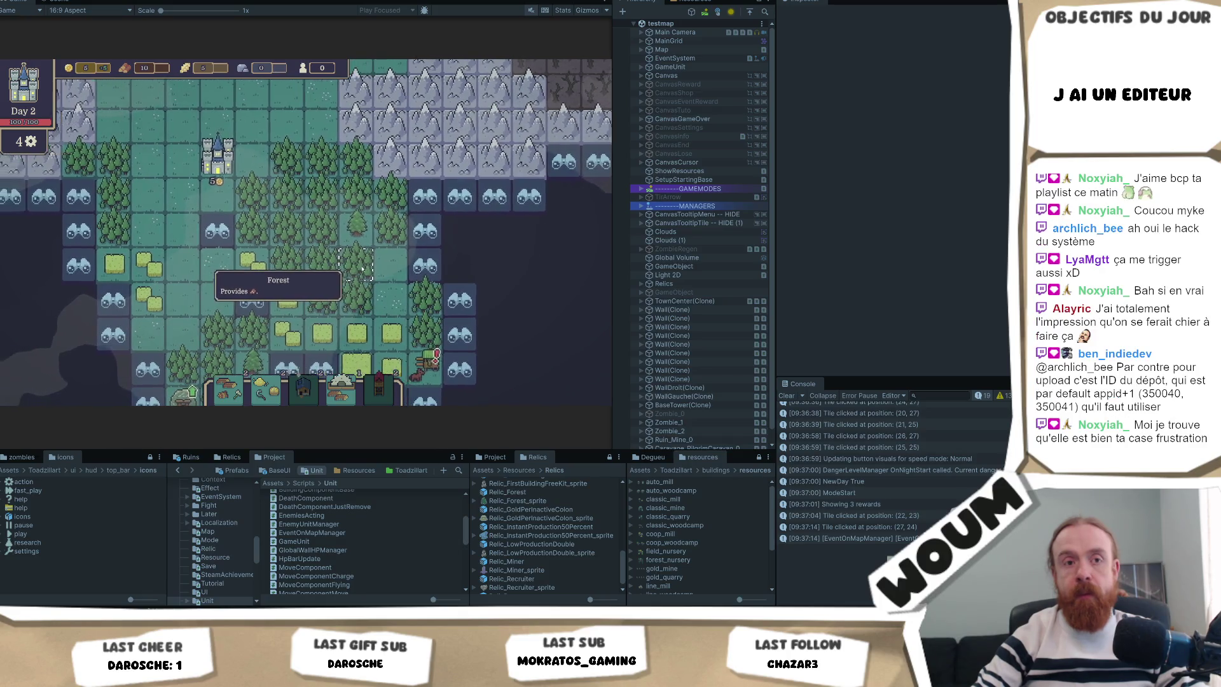
key(d)
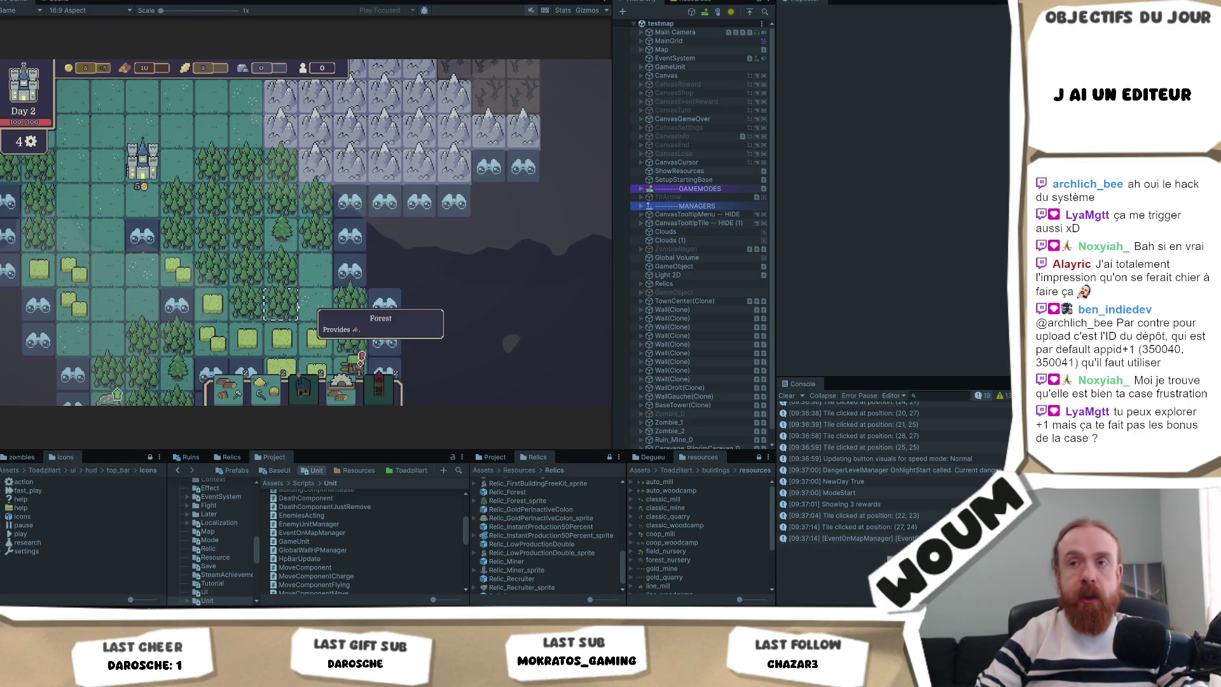
scroll(321, 263, down, 2)
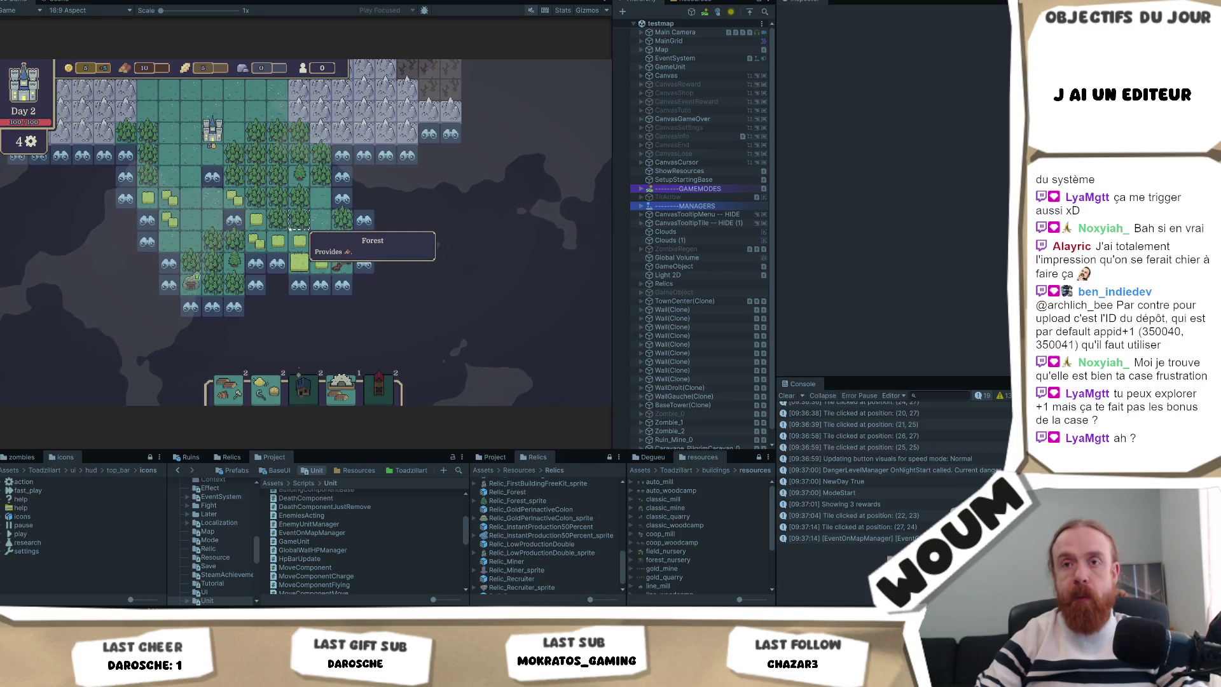
scroll(302, 243, down, 1)
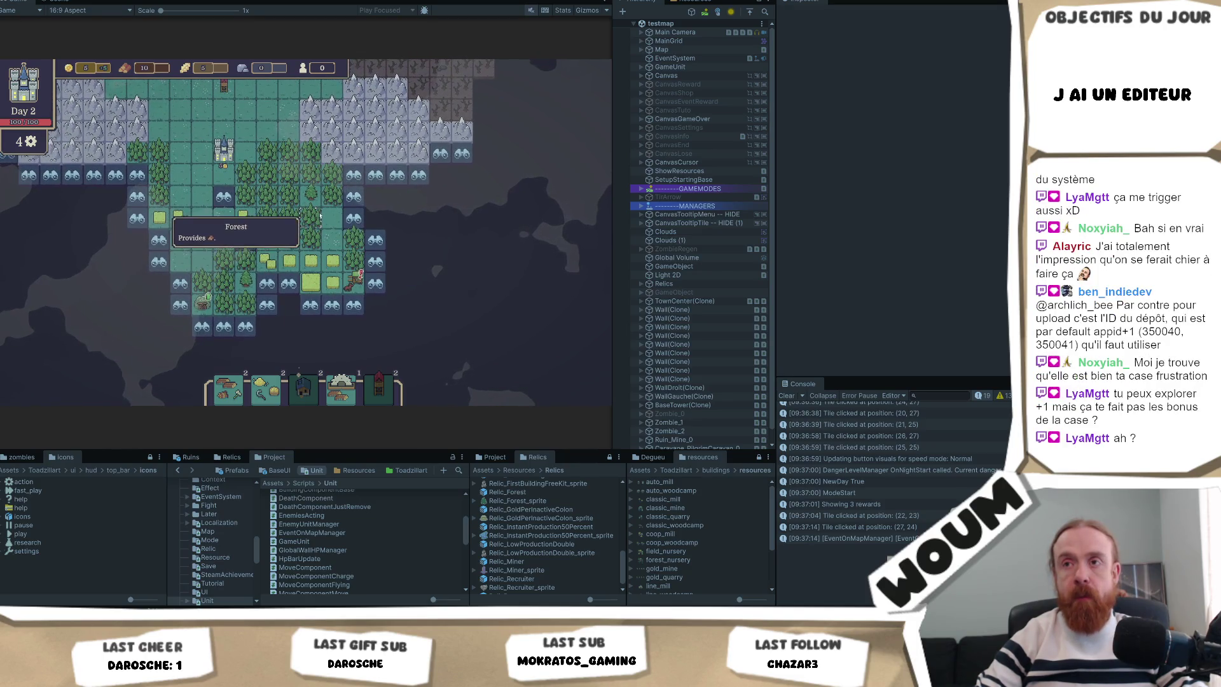
scroll(293, 255, down, 1)
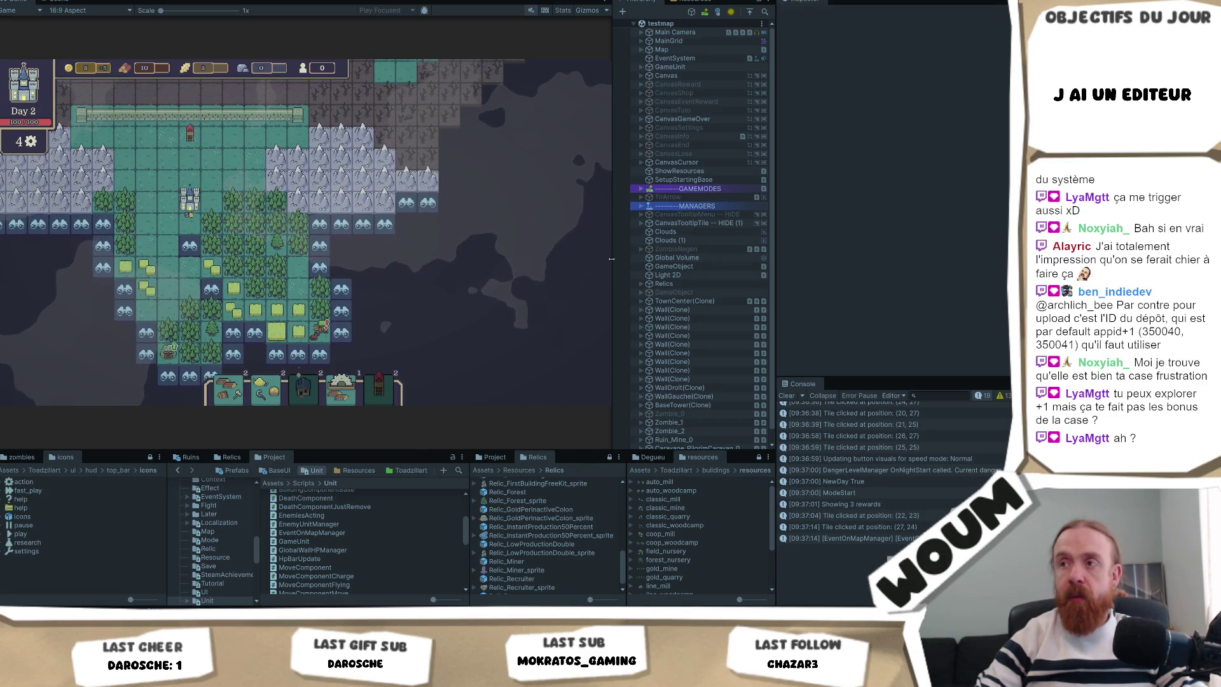
drag(611, 259, 743, 265)
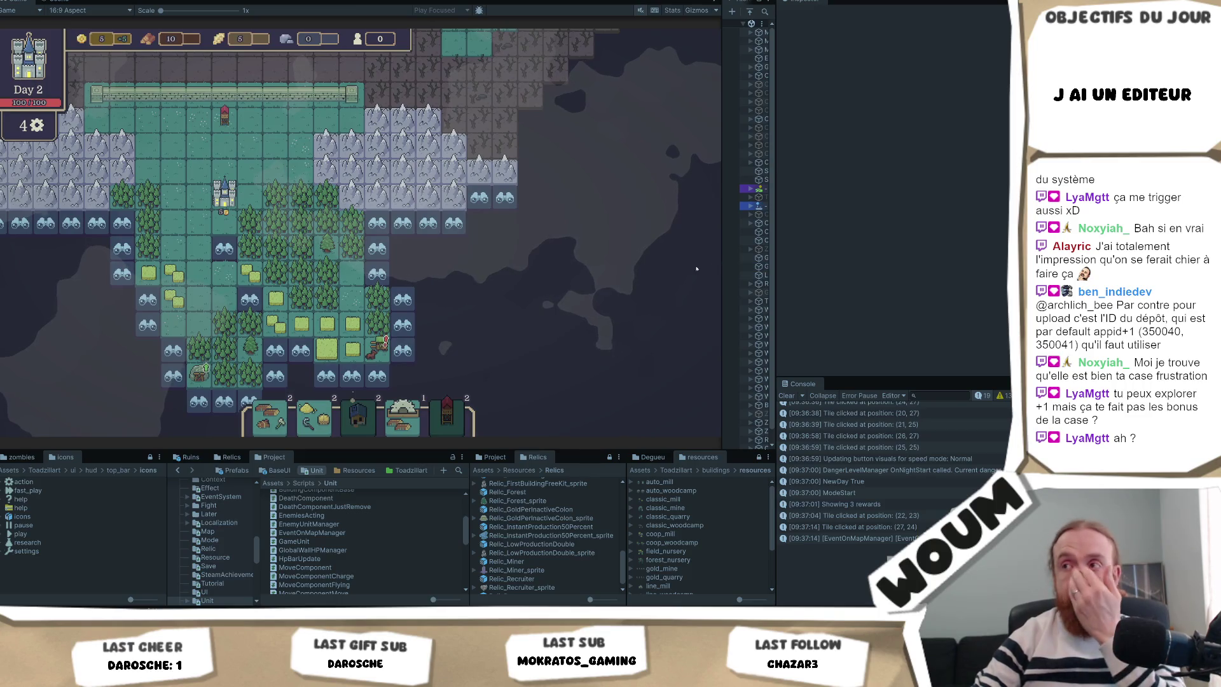
Widen the Game view further and reveal a discoverable tile on the east edge
mouse_move(777, 248)
mouse_down()
mouse_move(848, 253)
mouse_move(754, 250)
mouse_up()
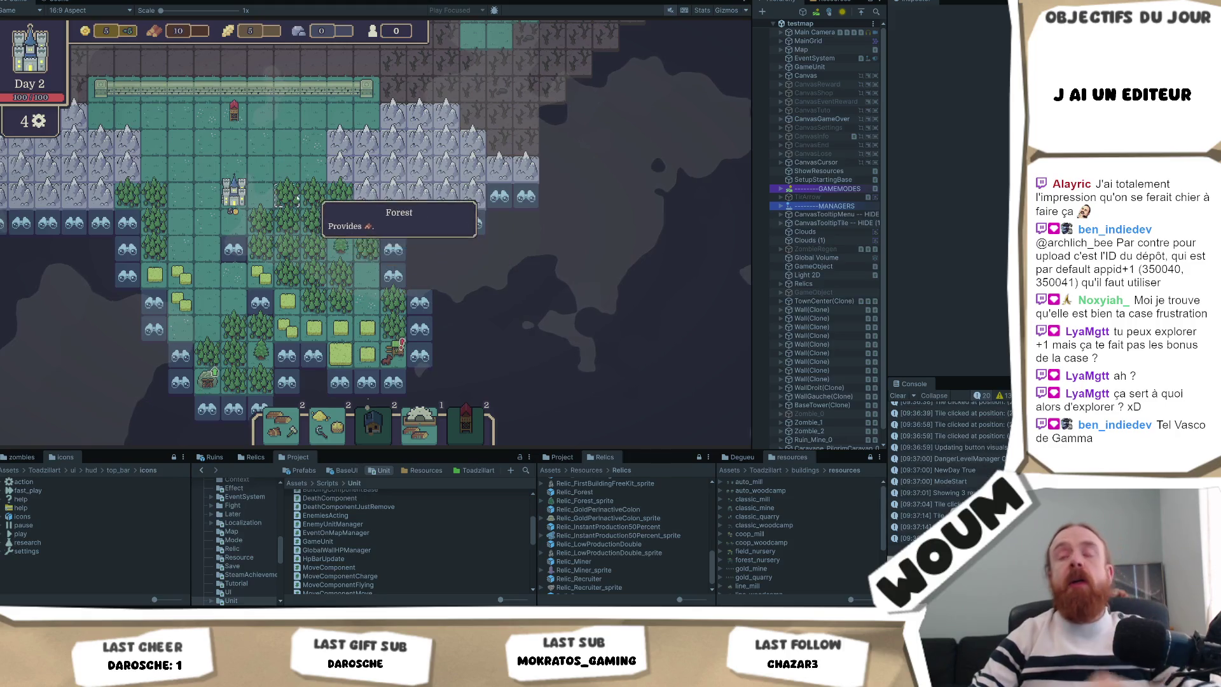
key(Up)
key(Left)
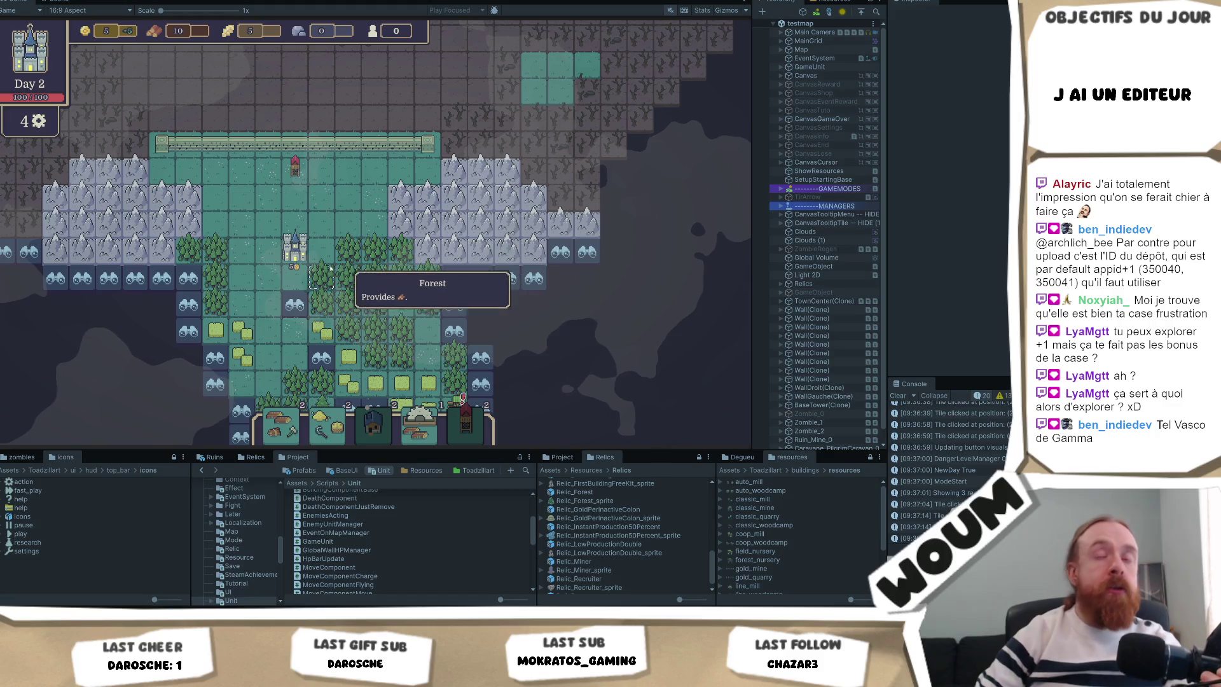
key(Down)
key(Down)
click(476, 241)
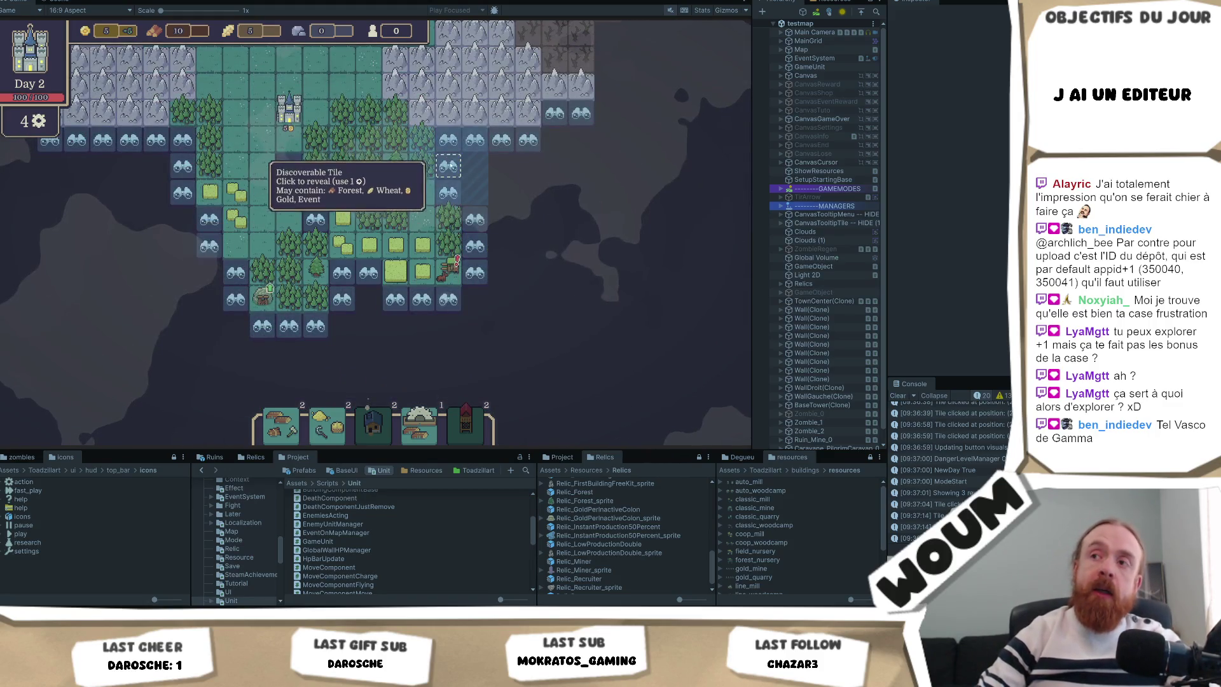
Build the Chopping Camp on the forest tile
key(Up)
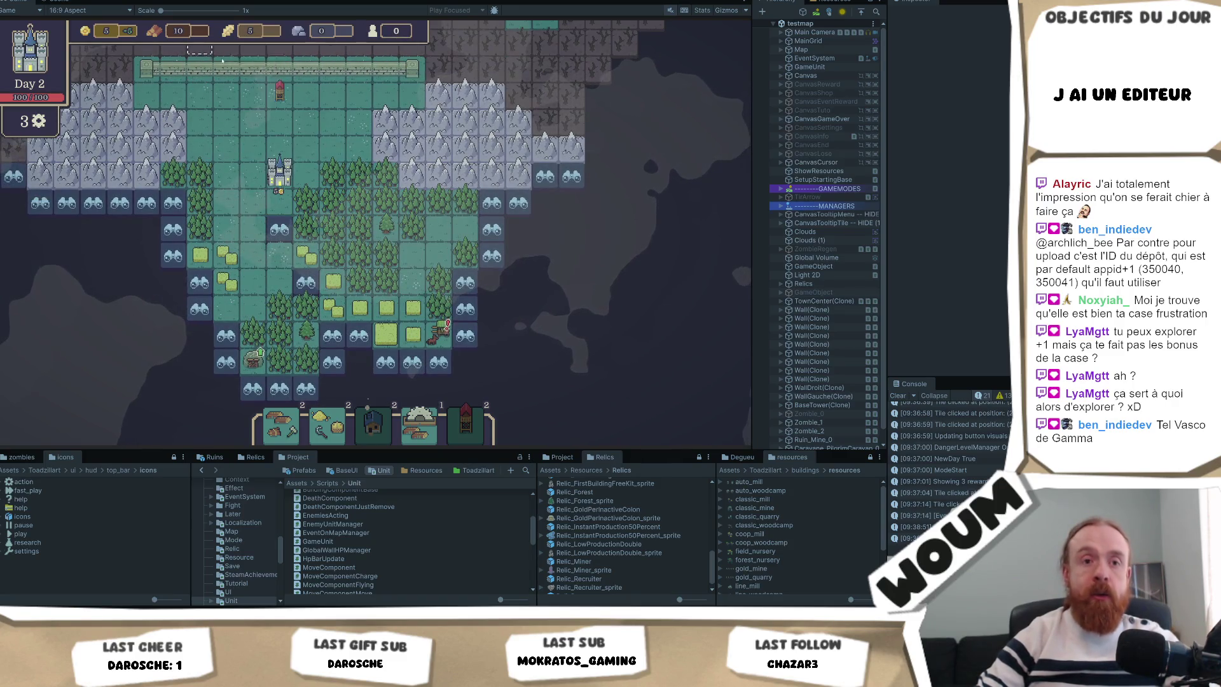
key(Up)
key(Left)
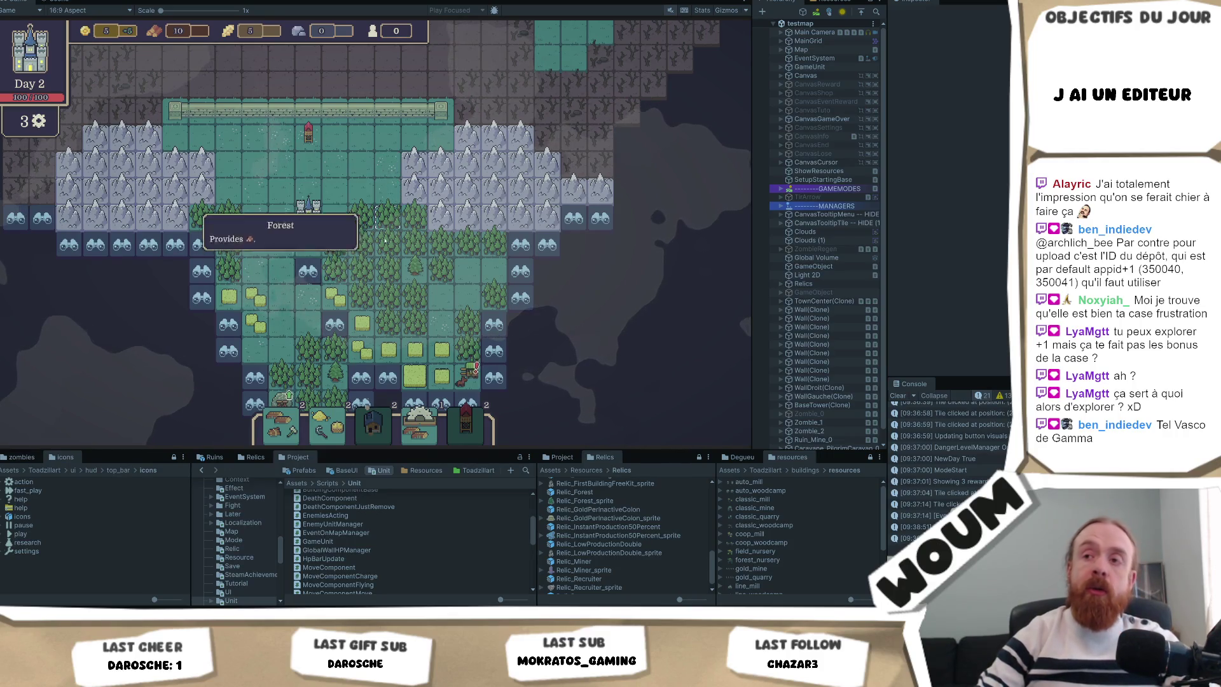
click(388, 269)
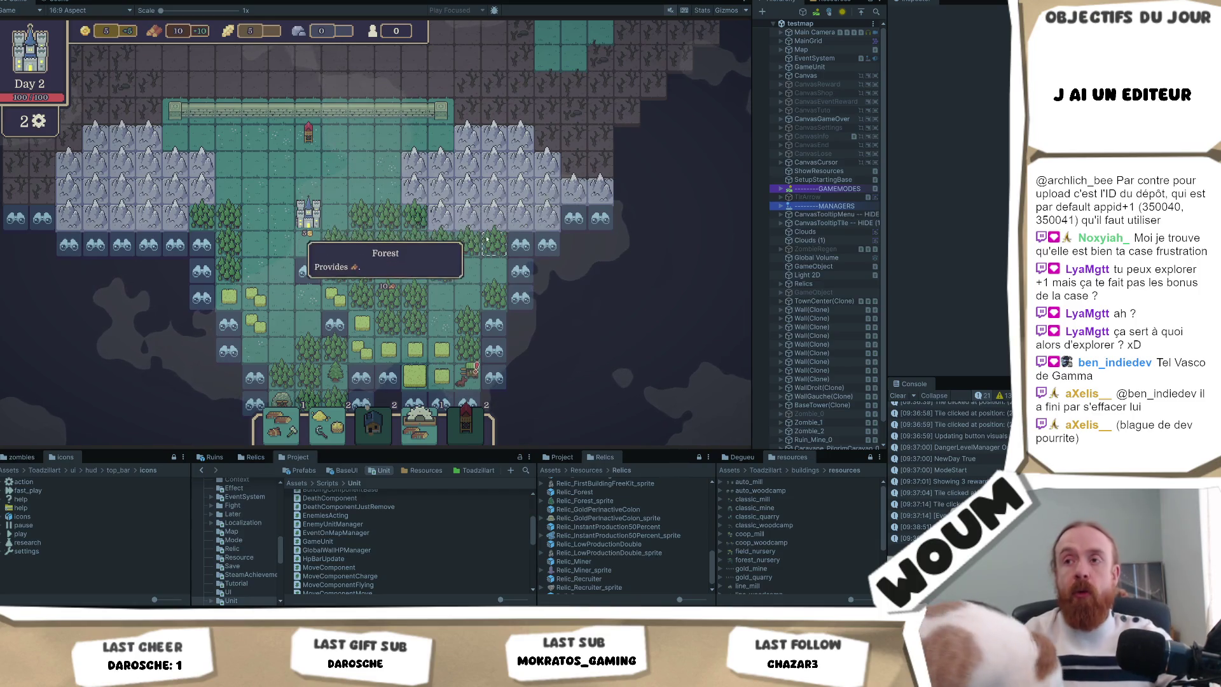
Inspect the forest tile to see what resources it provides
click(459, 250)
scroll(459, 251, up, 2)
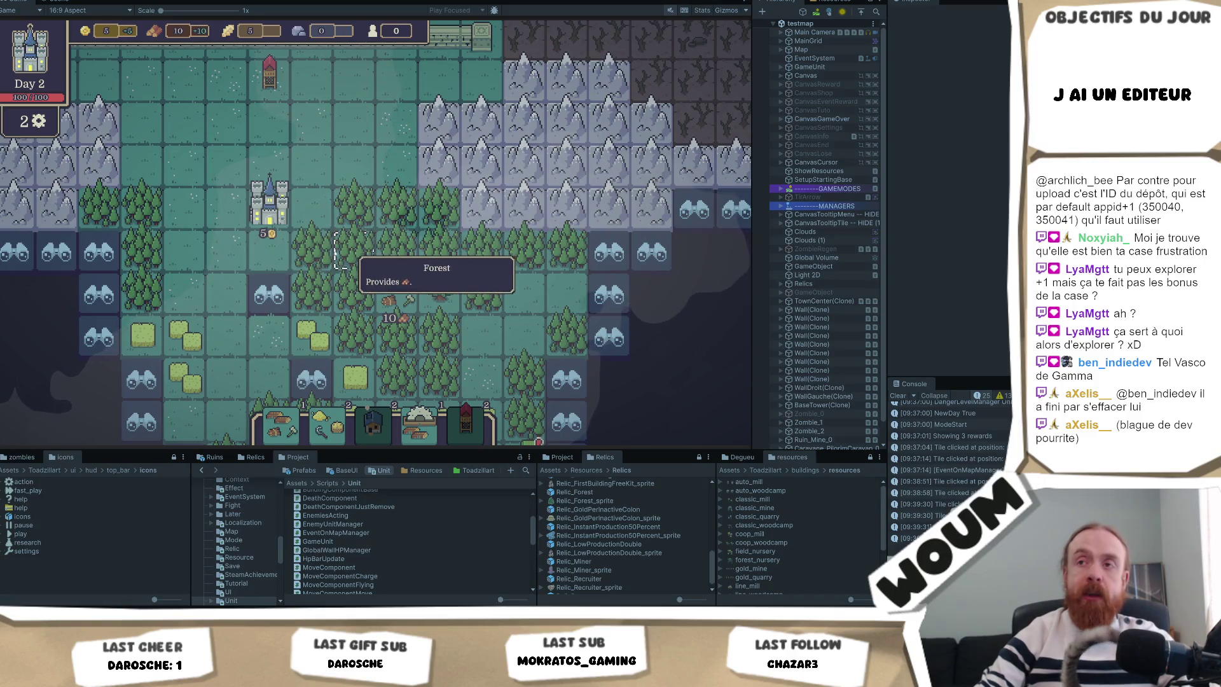
click(349, 264)
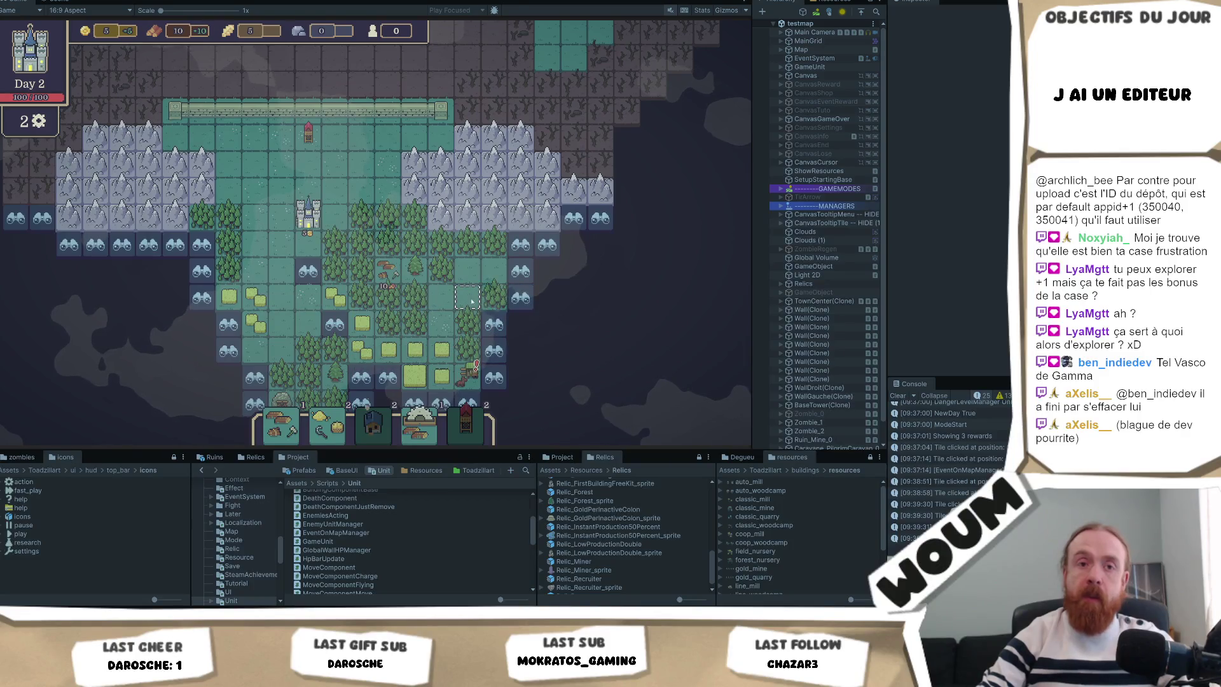
scroll(358, 245, up, 1)
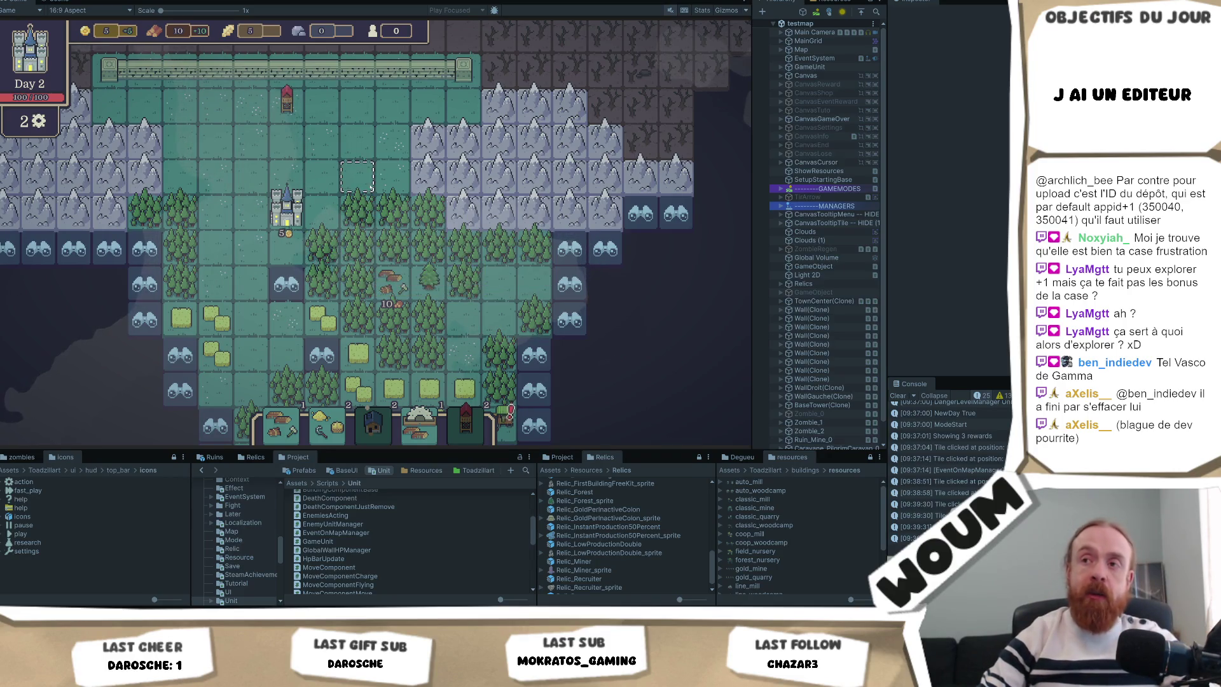
mouse_move(367, 241)
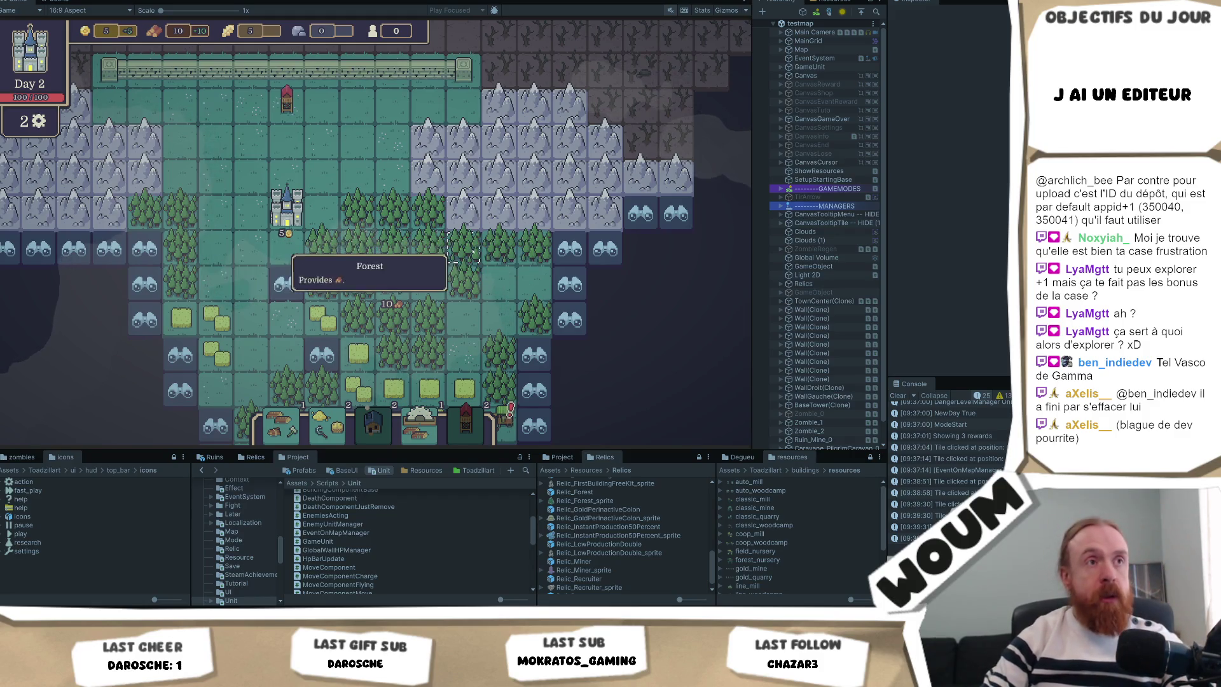
scroll(470, 293, down, 1)
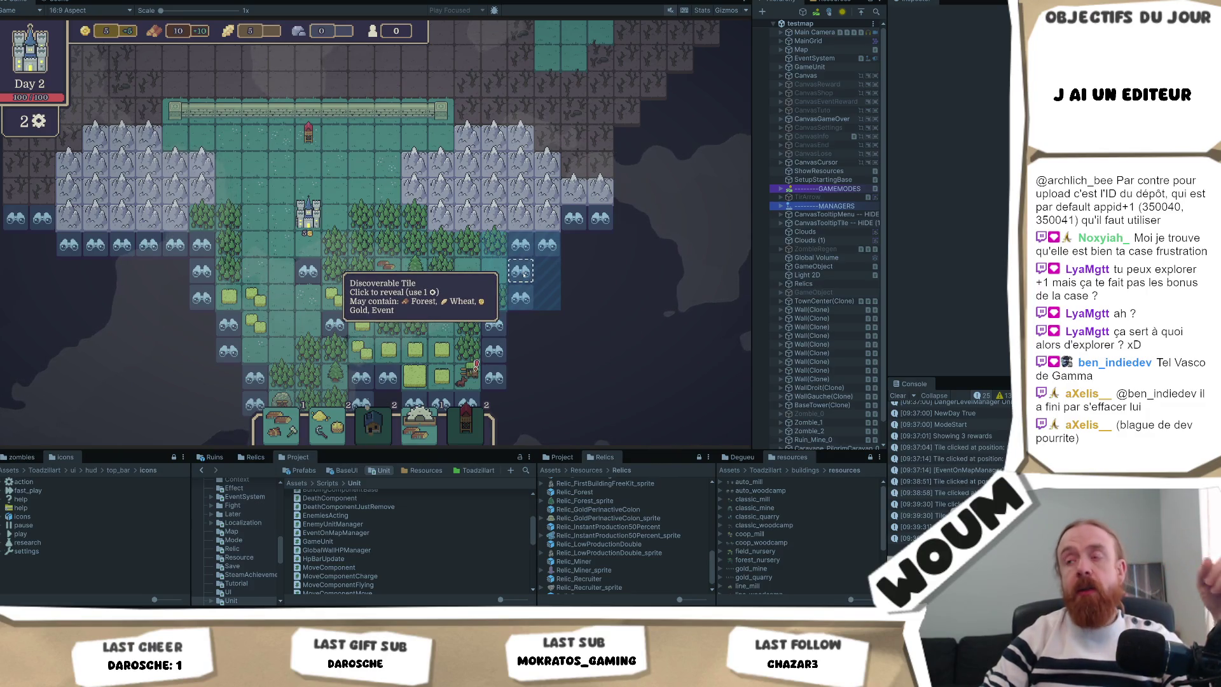
Reveal the discoverable tile at the forest's east edge
click(522, 274)
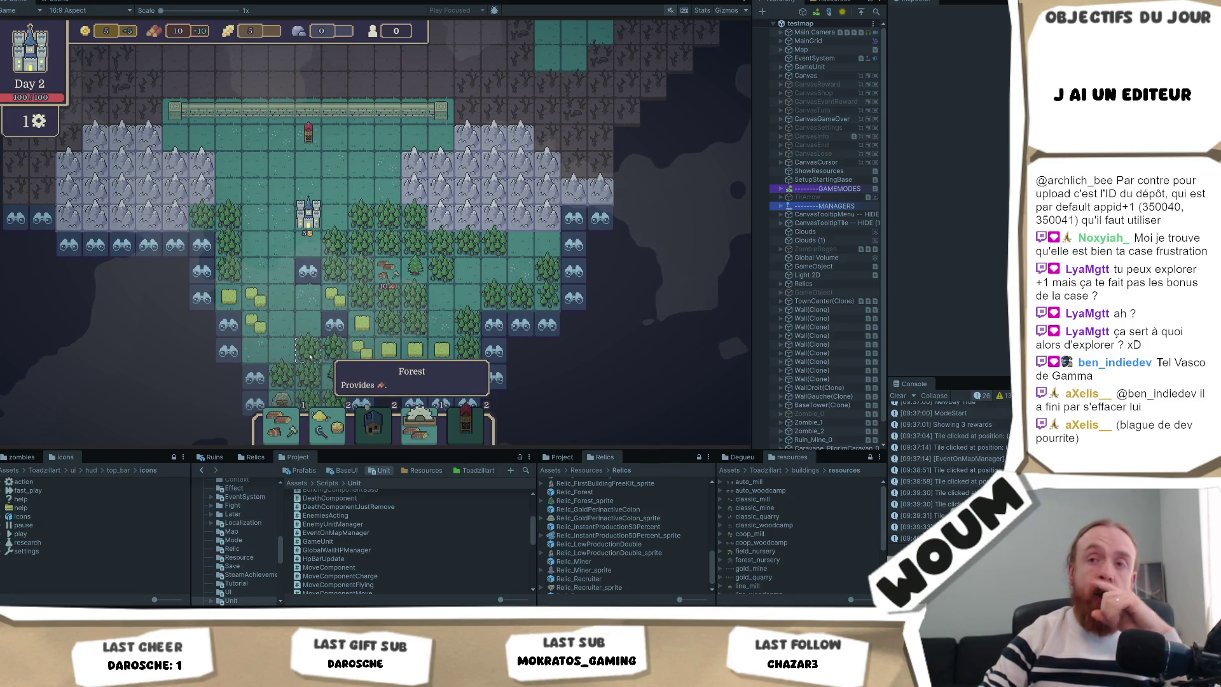
scroll(449, 274, down, 1)
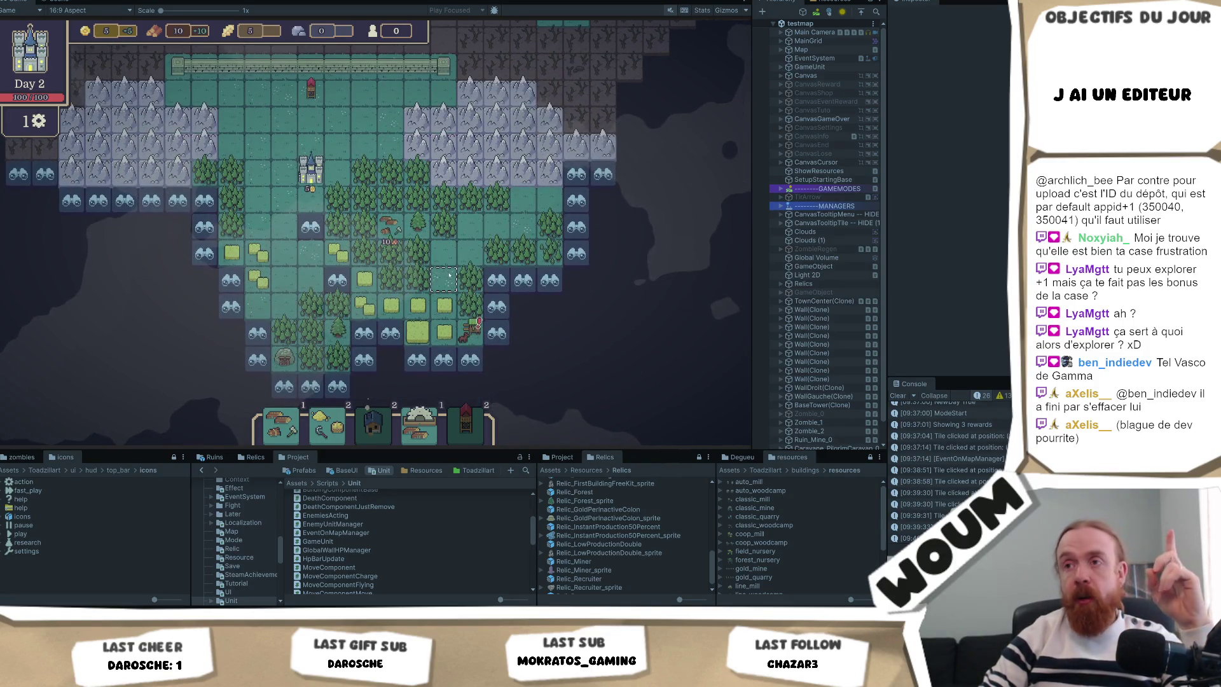
mouse_move(275, 440)
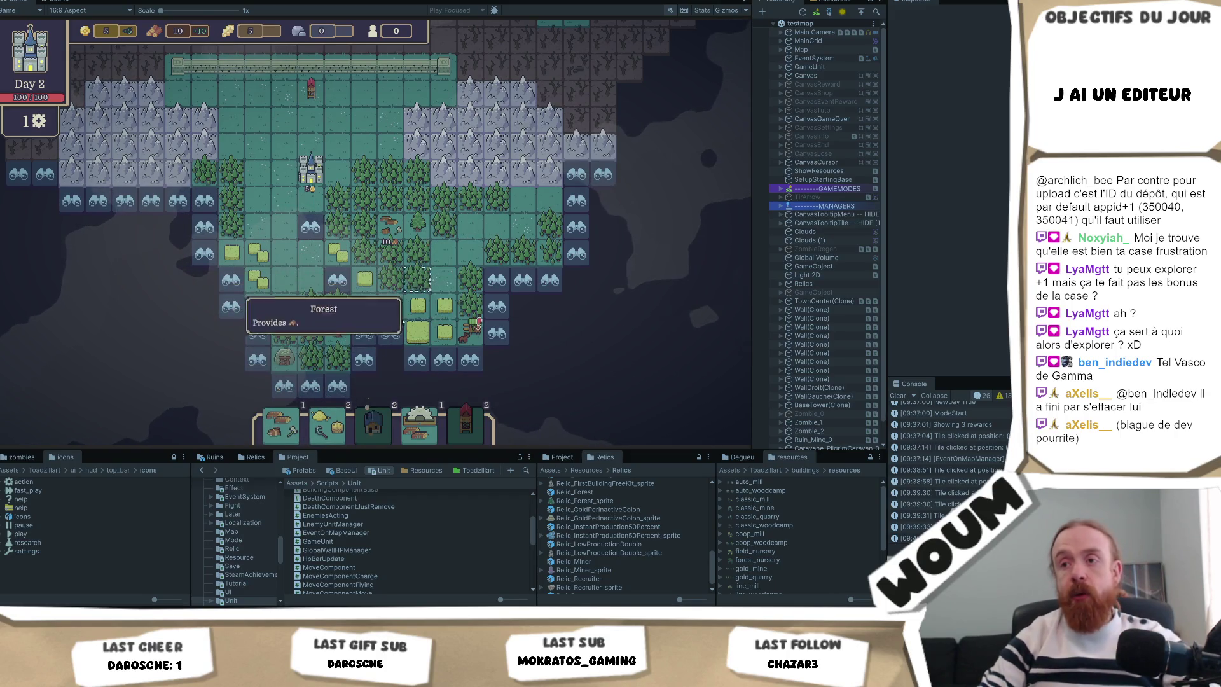
mouse_move(331, 415)
mouse_move(361, 429)
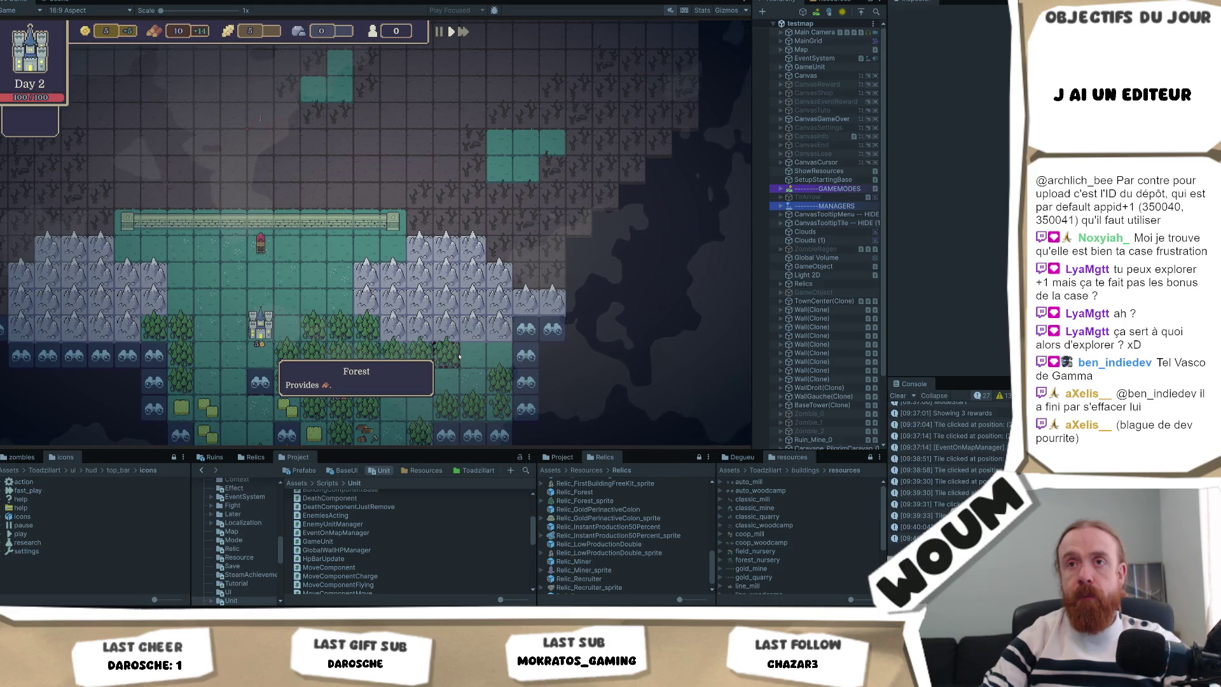
End Day 2, dismiss the Explore tutorial, and take the WindMill from the construction kit
click(459, 357)
click(374, 349)
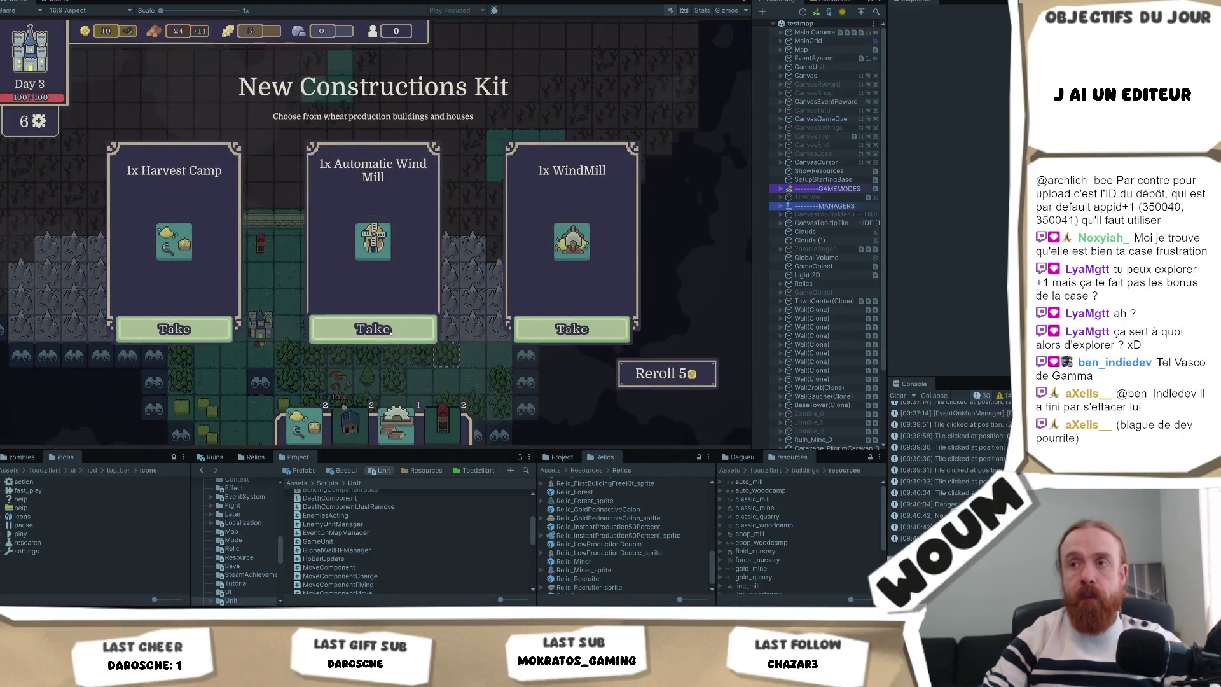
click(547, 330)
Reveal the fog tiles right of the settlement and a tile on the left side
mouse_move(420, 425)
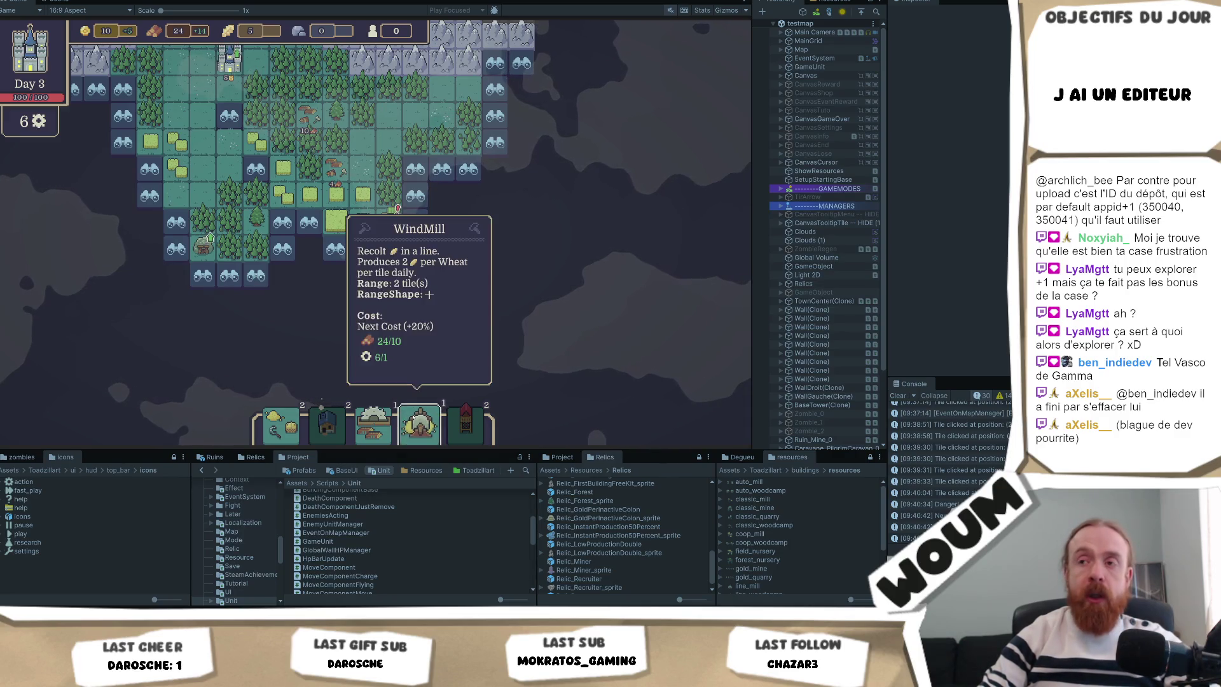
click(416, 195)
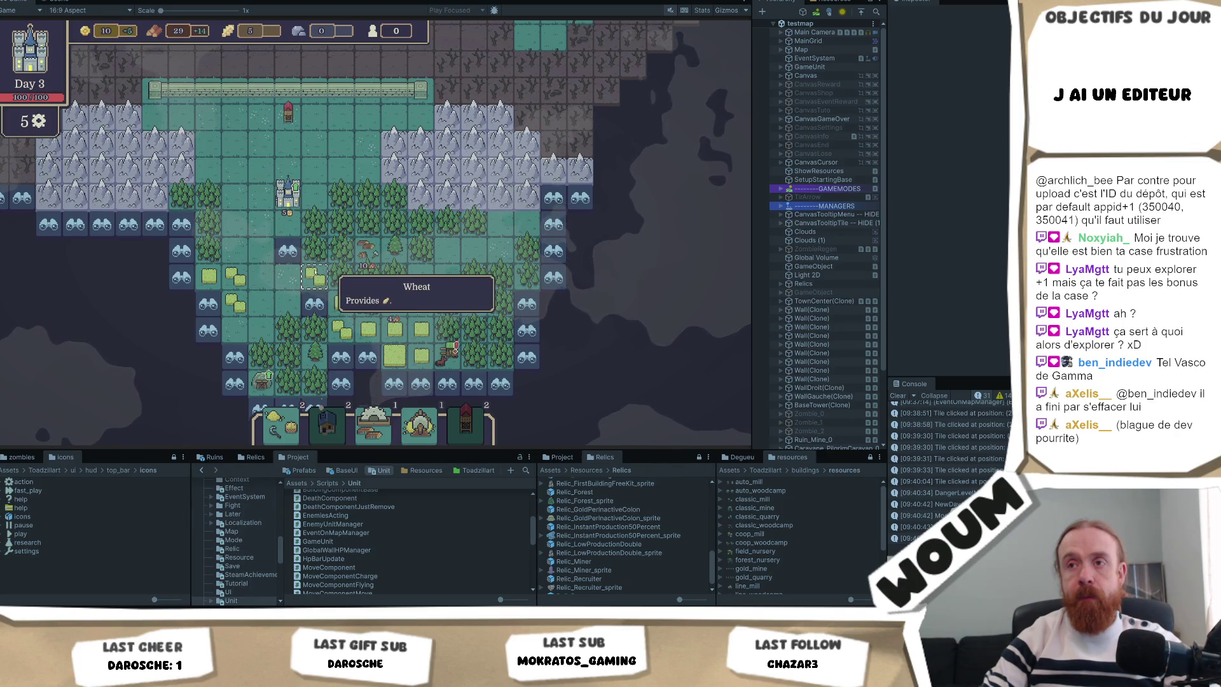
click(182, 251)
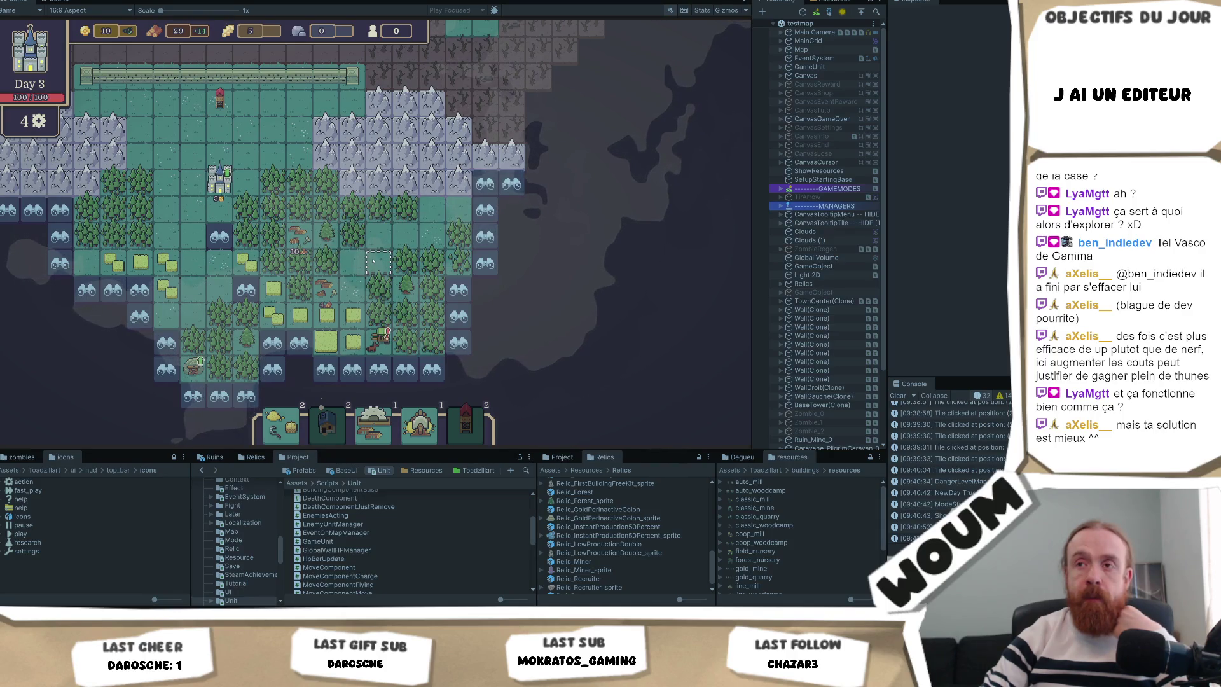
drag(374, 261, 420, 272)
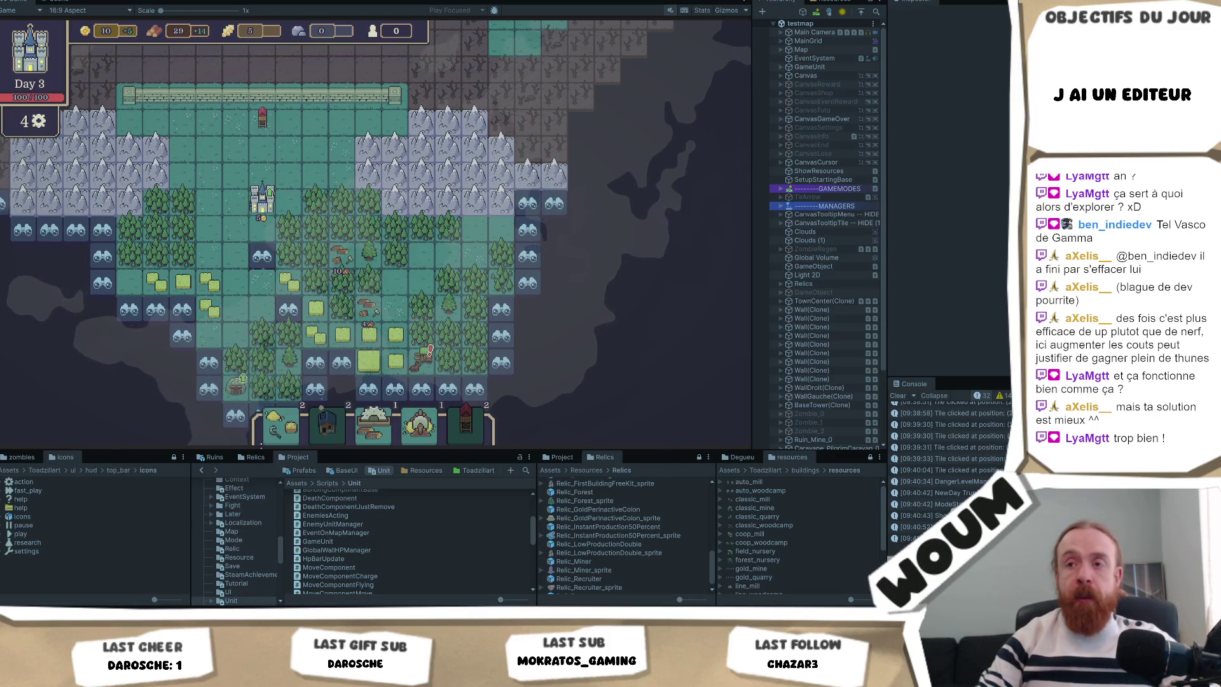
scroll(116, 305, up, 3)
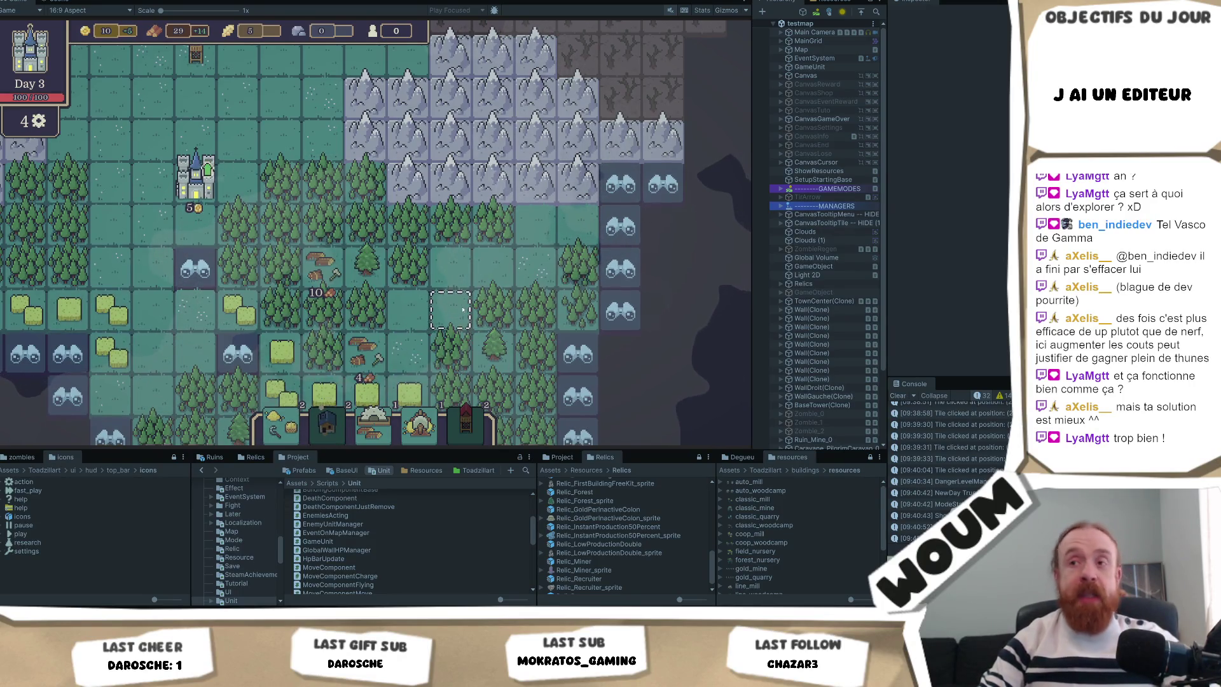
scroll(406, 306, down, 3)
scroll(420, 254, up, 3)
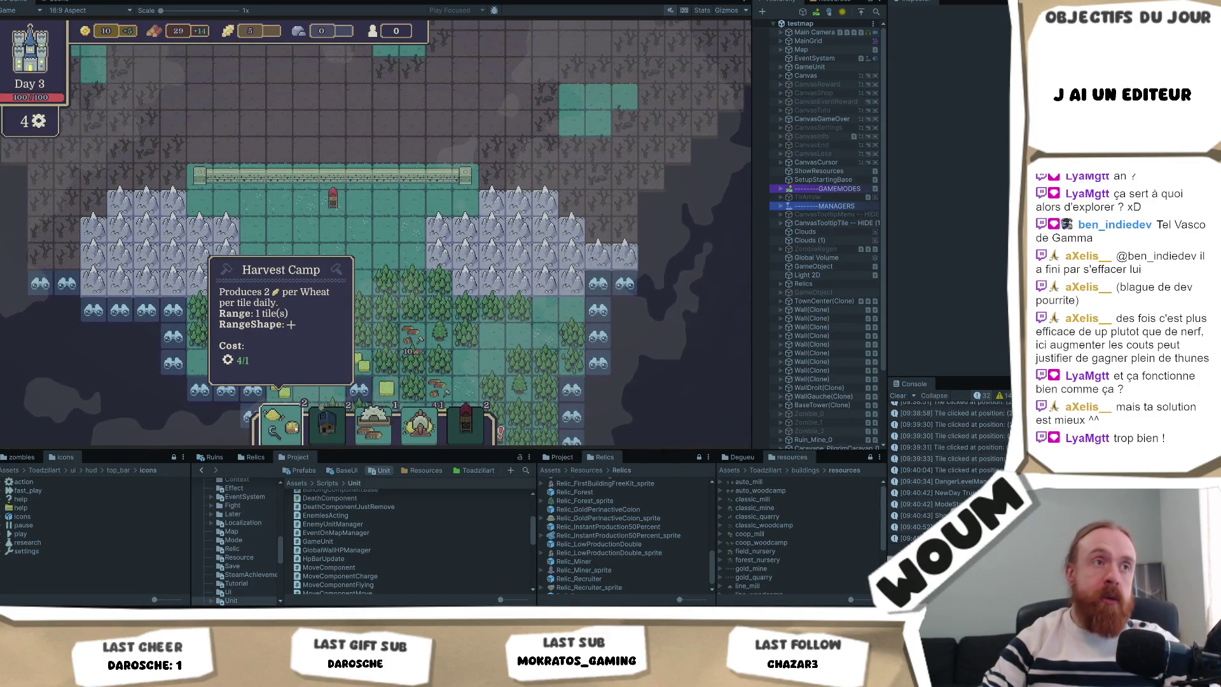
drag(292, 427, 321, 319)
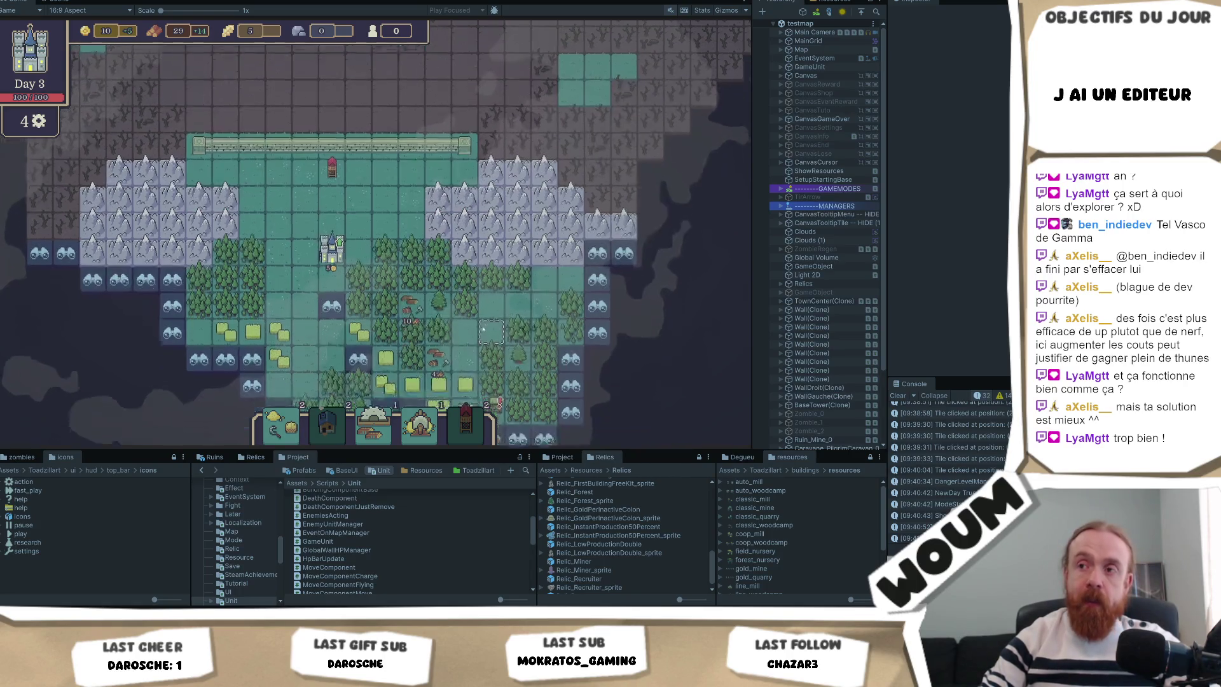
scroll(381, 292, down, 1)
scroll(243, 379, down, 10)
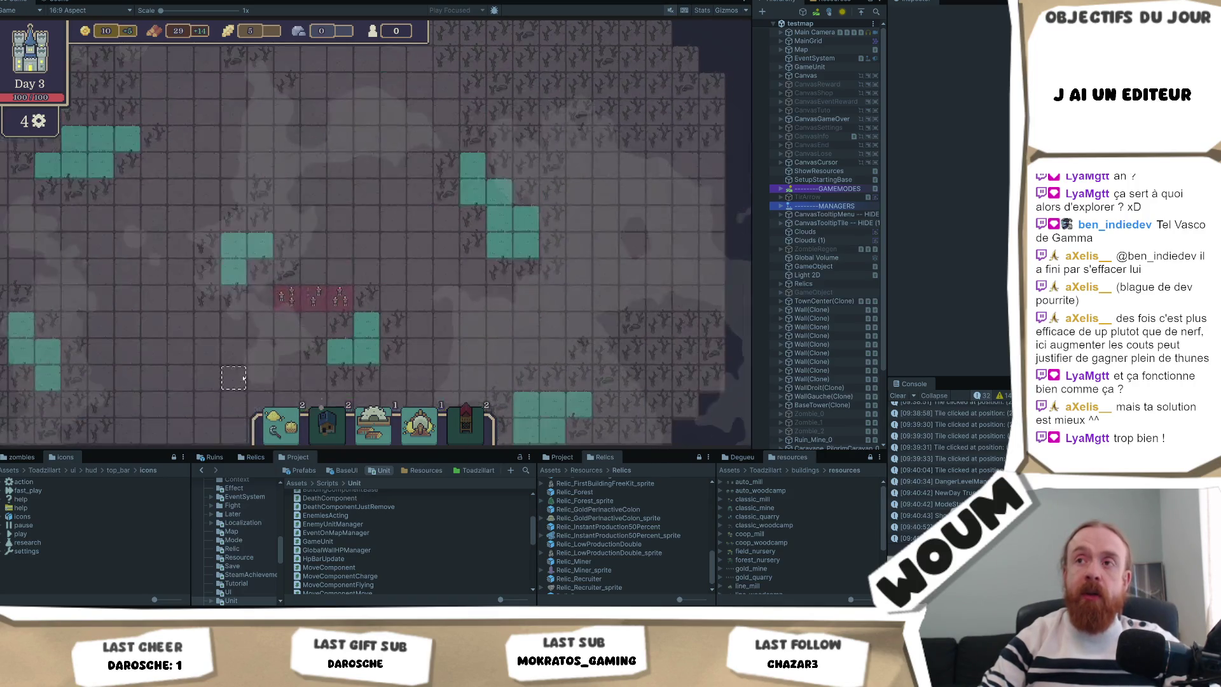
drag(236, 350, 232, 270)
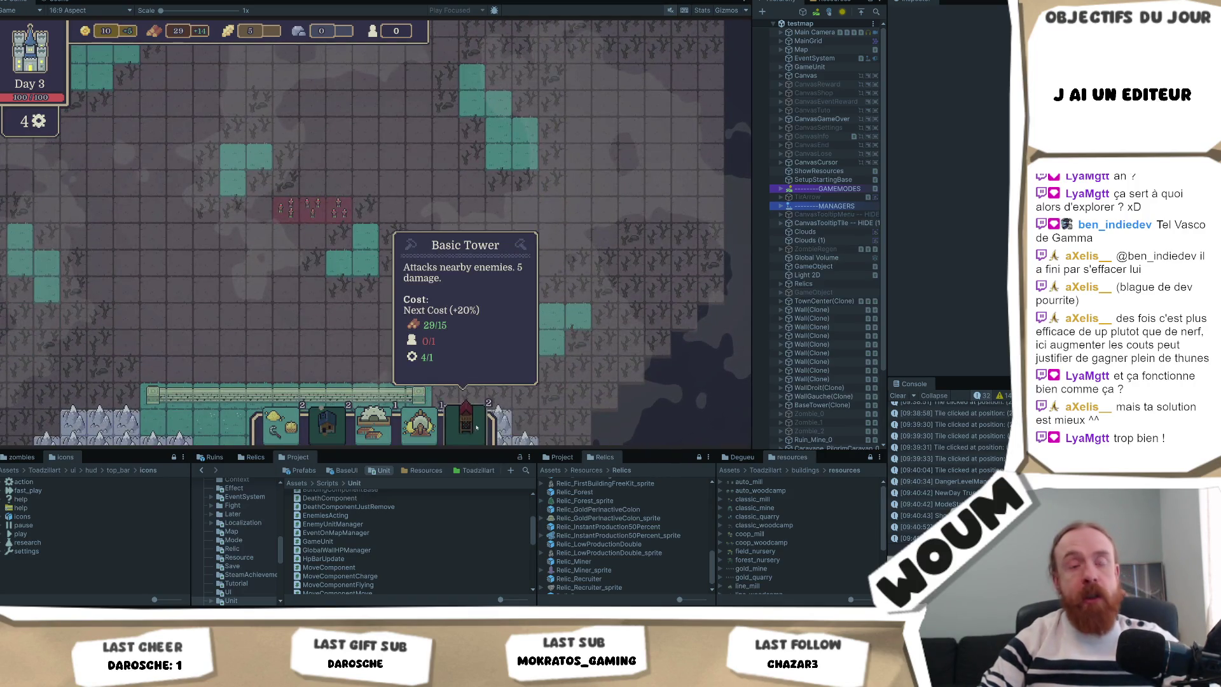
scroll(432, 382, up, 5)
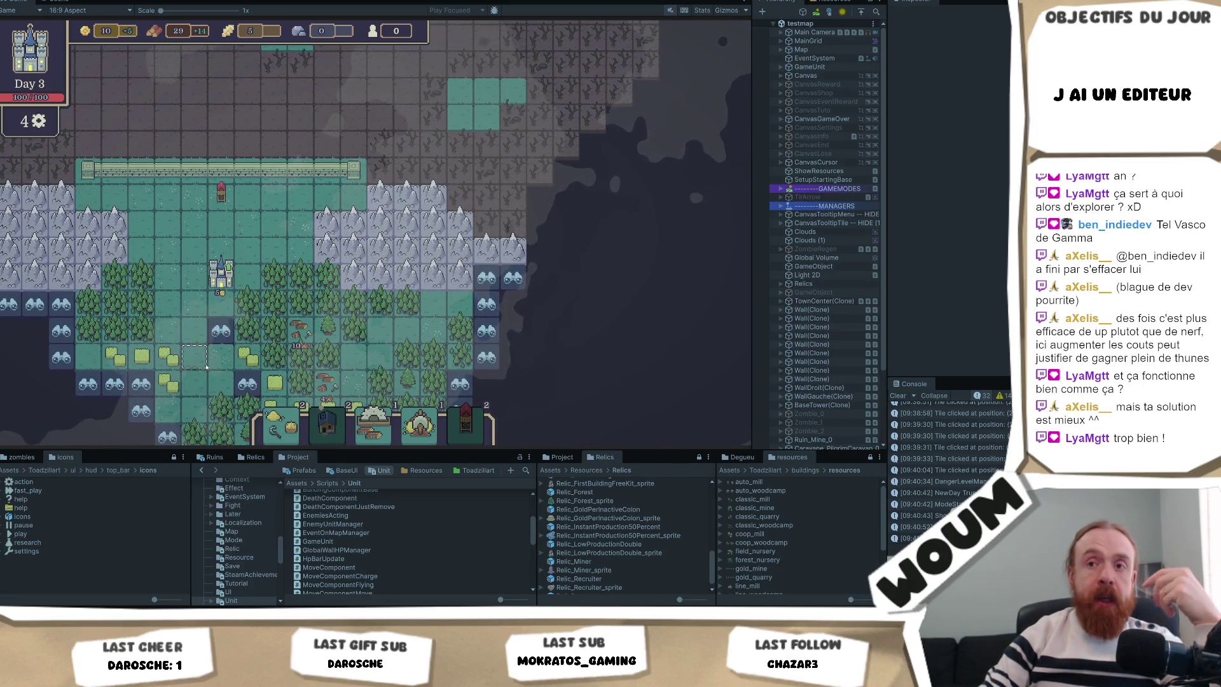
scroll(229, 319, down, 1)
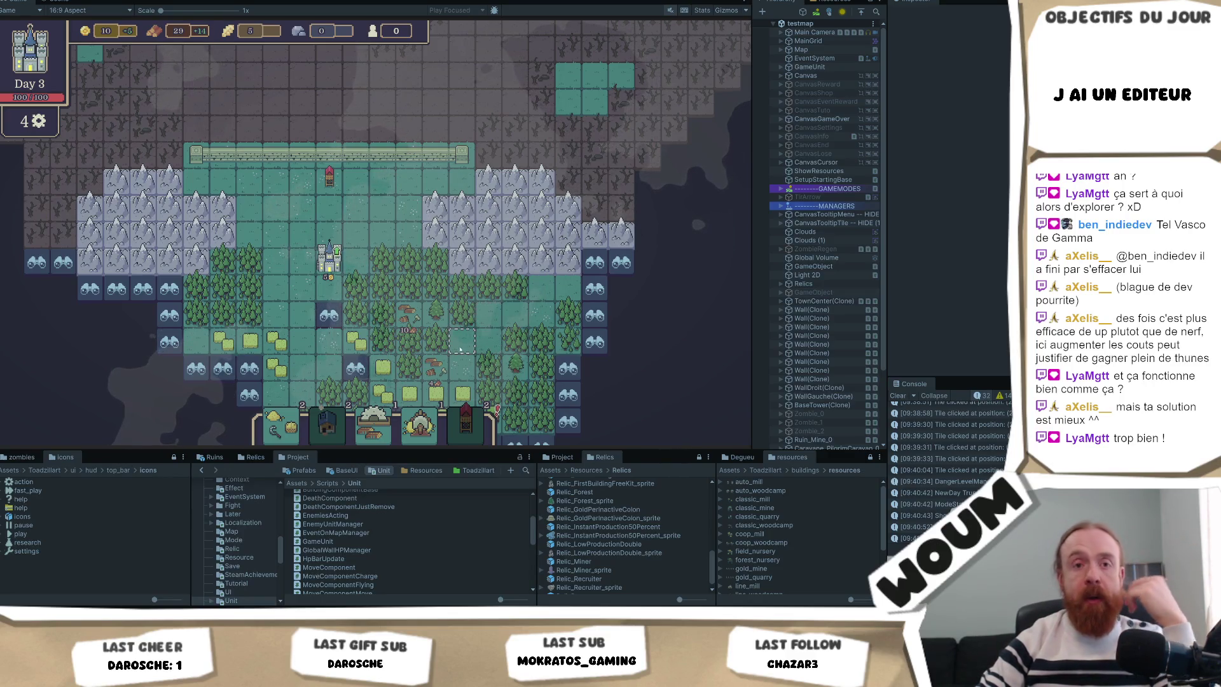
Move the chopping camp to a lower forest tile and pan the view down-right
key(s)
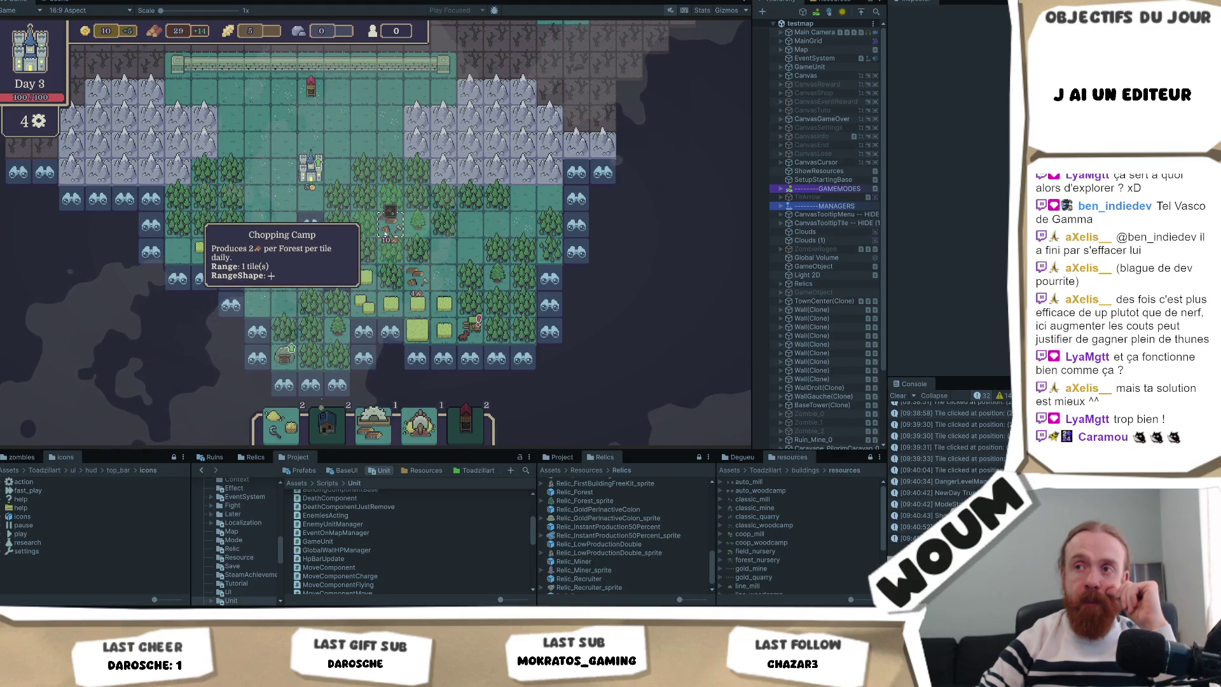
drag(385, 234, 415, 280)
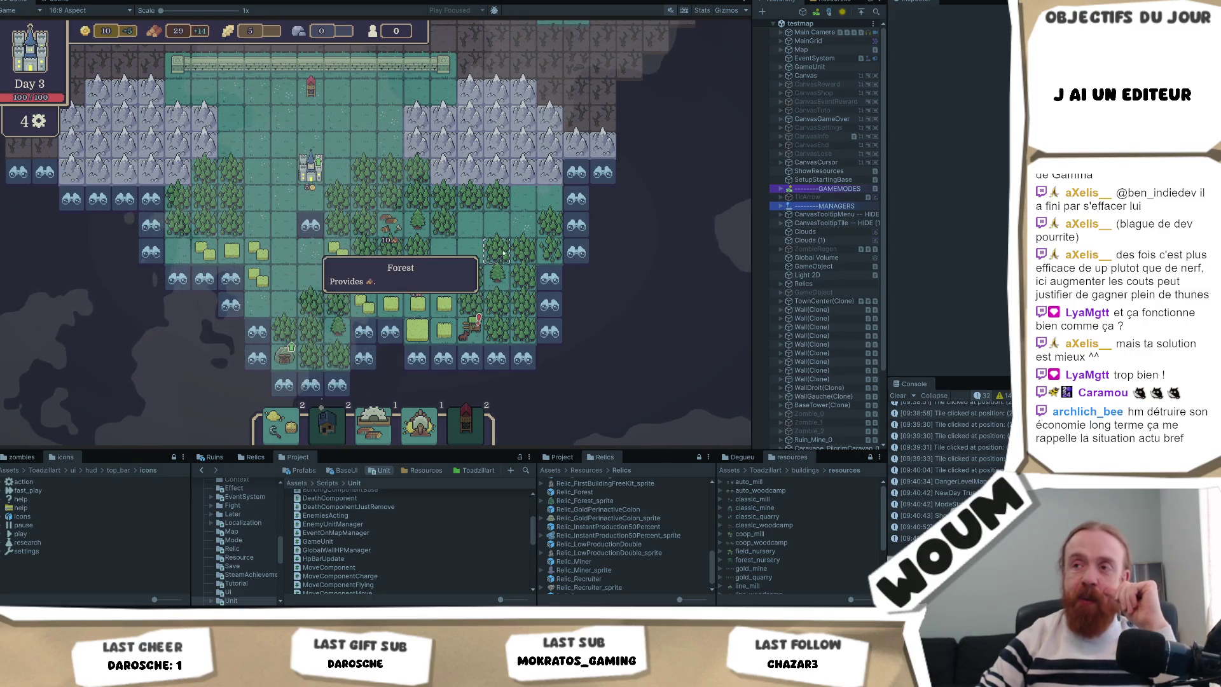
key(d)
key(s)
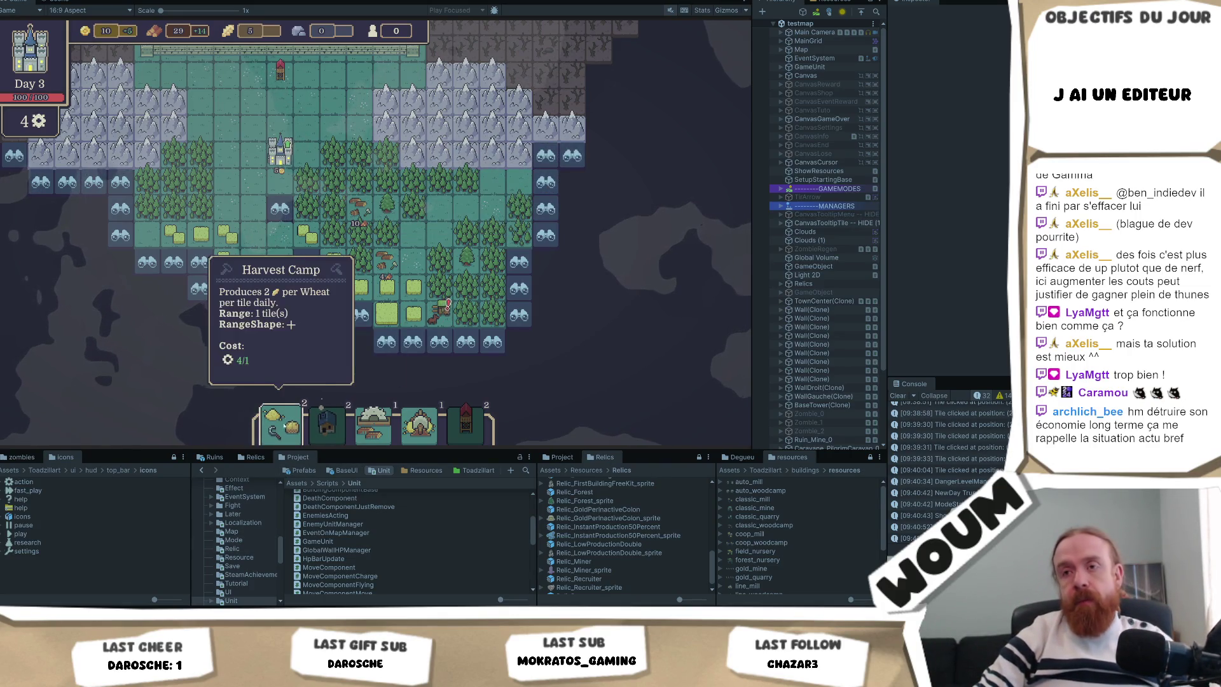
Reveal the fog at the map's right edge and the discoverable tile on the east edge
click(546, 182)
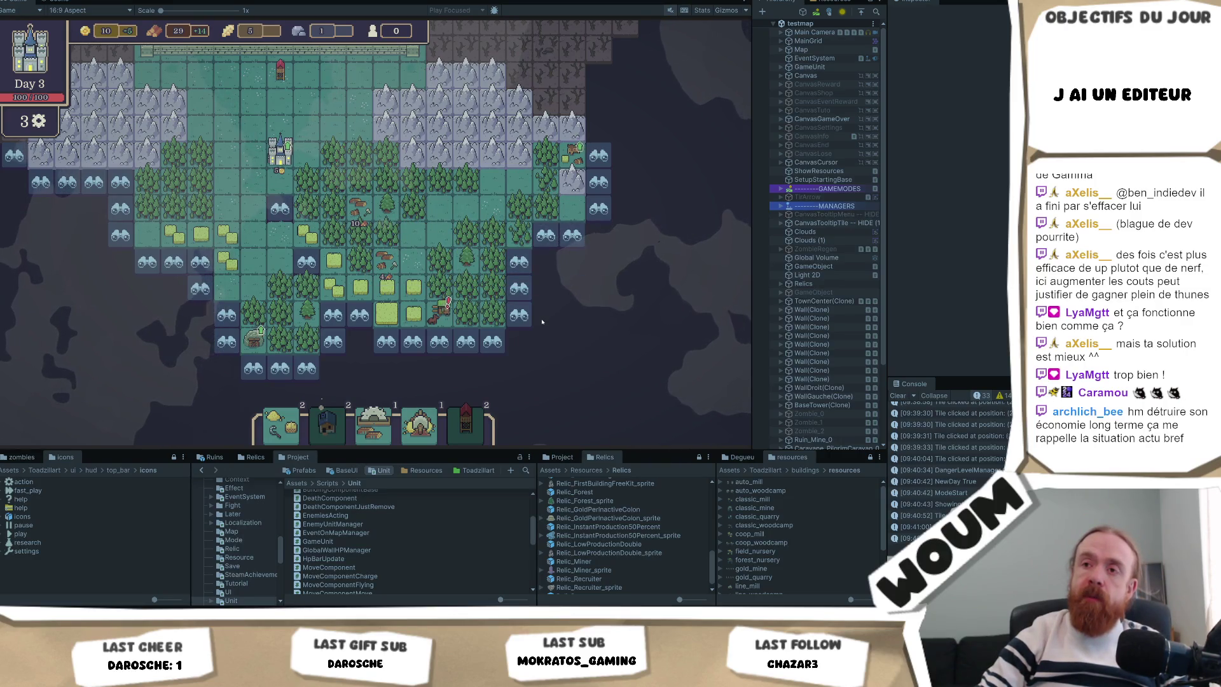
mouse_move(550, 240)
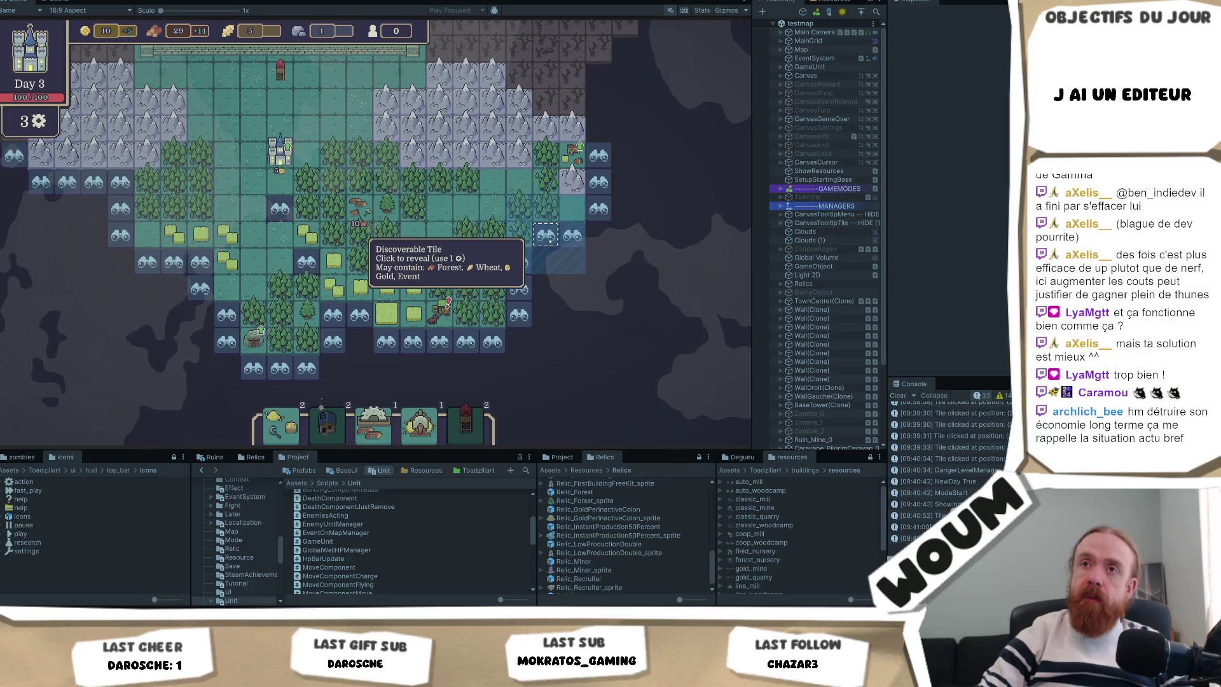
mouse_move(182, 31)
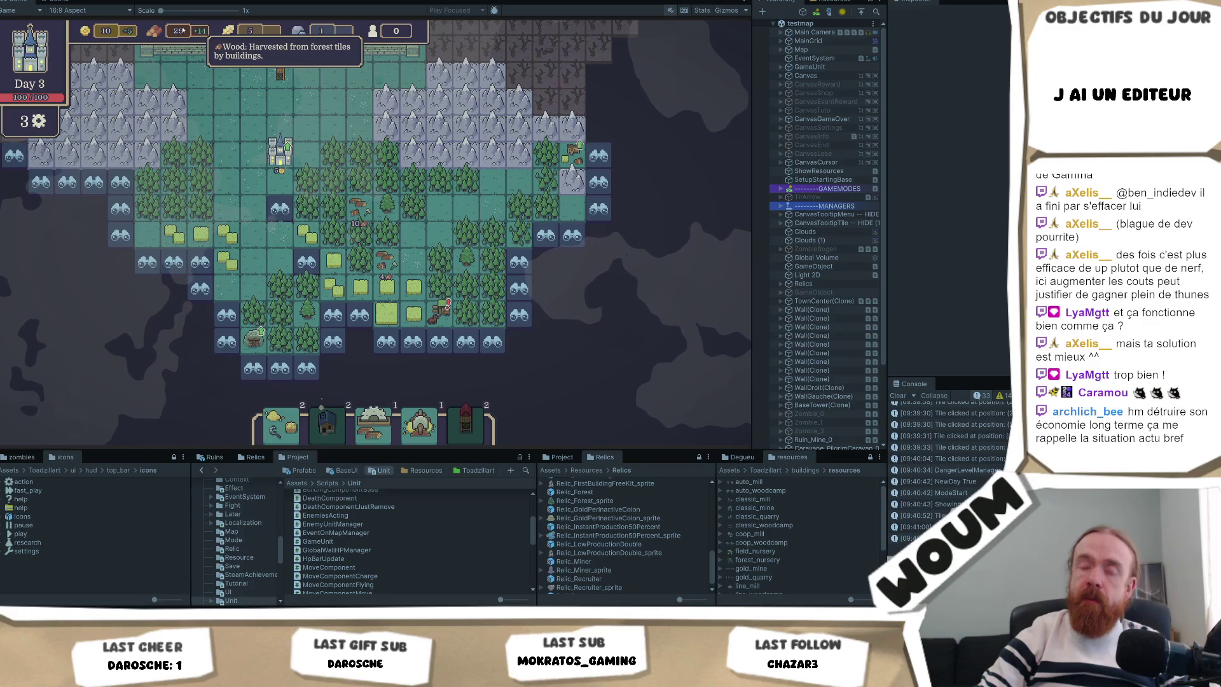
click(541, 244)
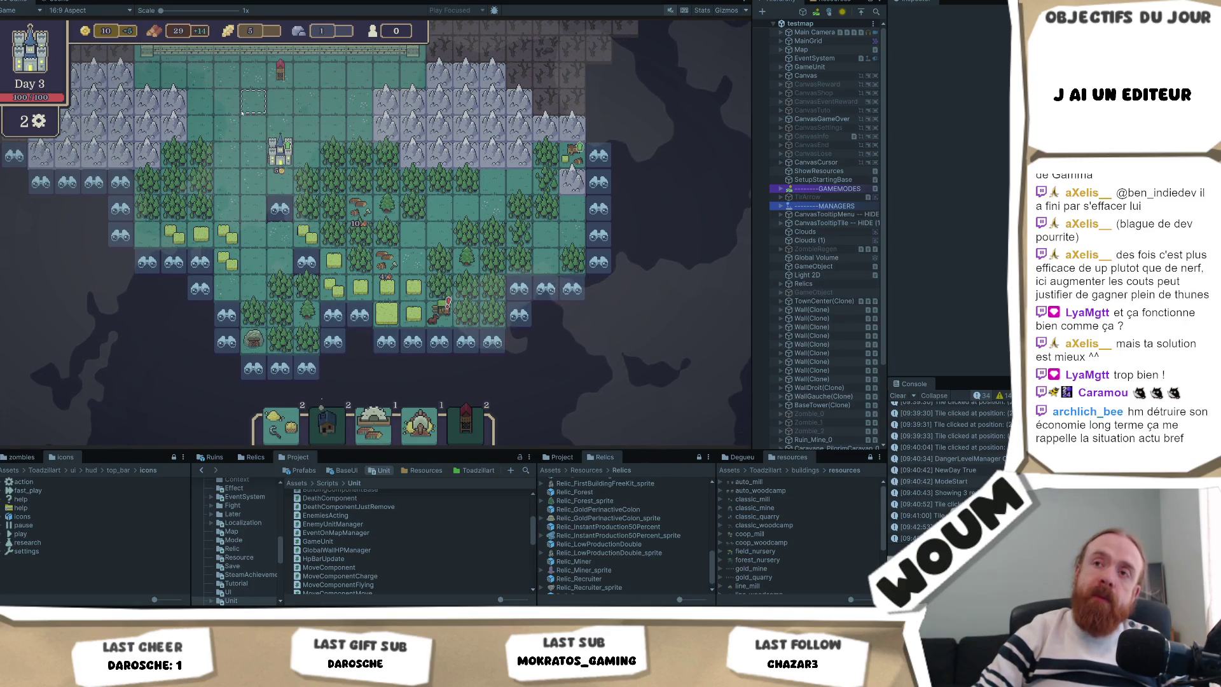
scroll(253, 101, up, 5)
scroll(245, 103, down, 8)
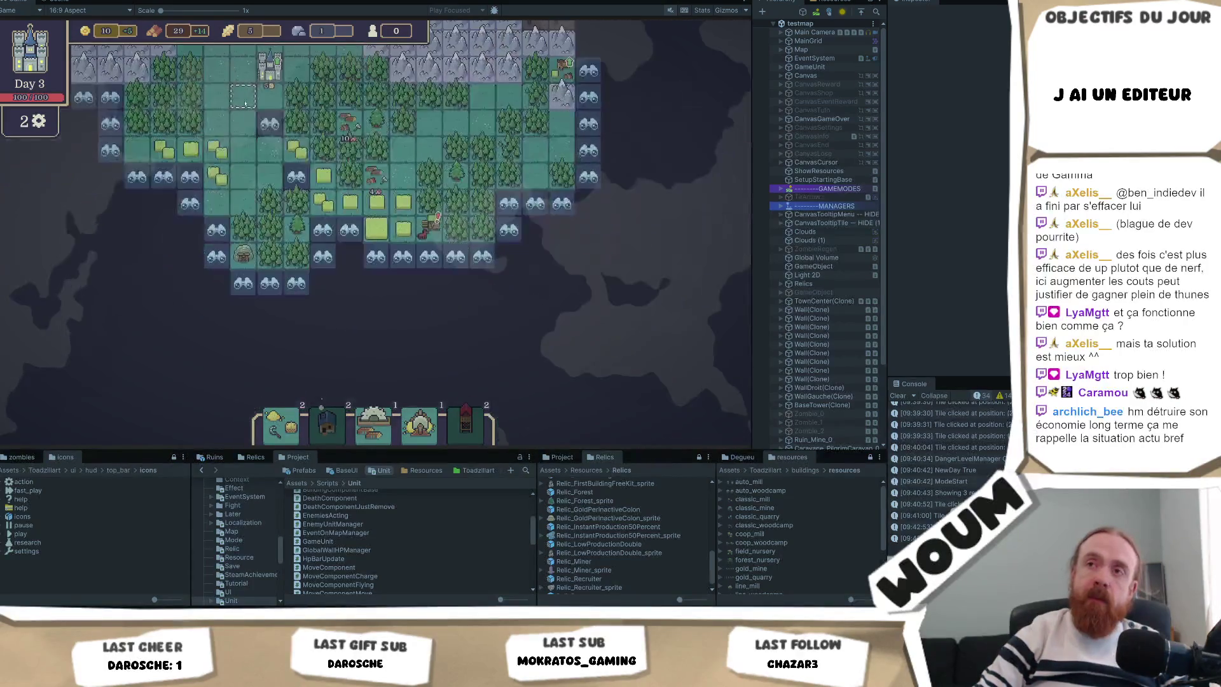
scroll(245, 104, up, 4)
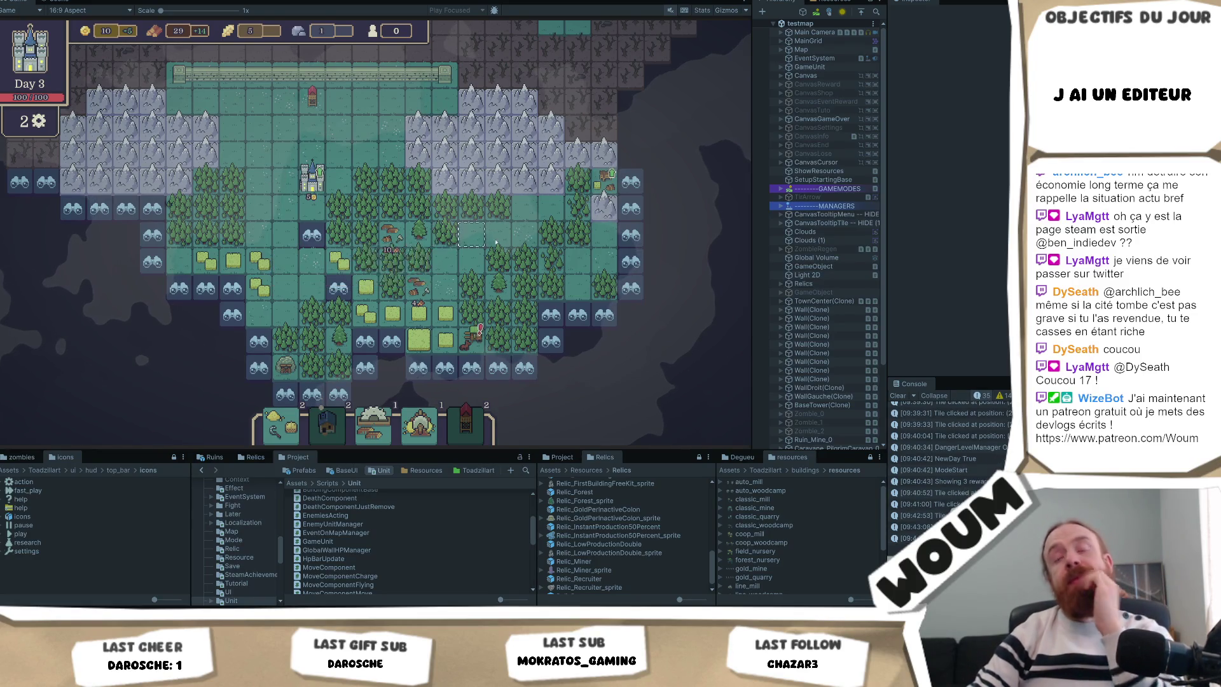
Reveal three more discoverable tiles on the Day 3 map
click(557, 214)
click(594, 292)
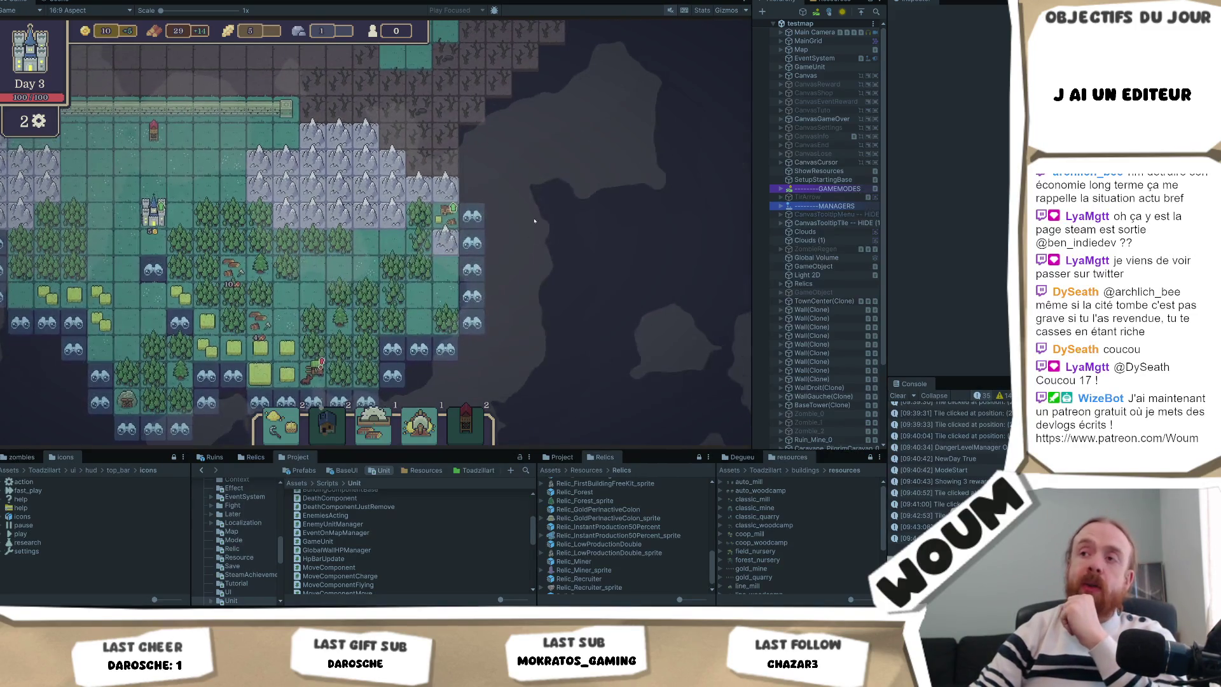
click(480, 220)
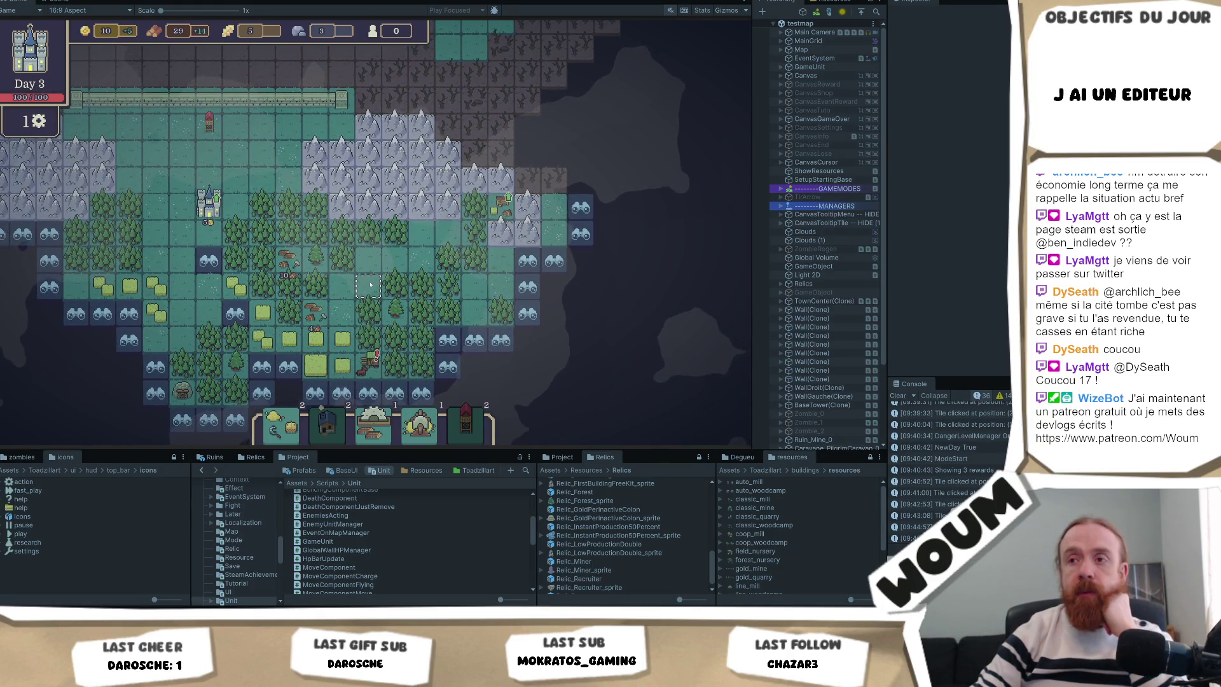
Spend the last action gathering wood, reset to the test map with R, and switch to Visual Studio
click(447, 367)
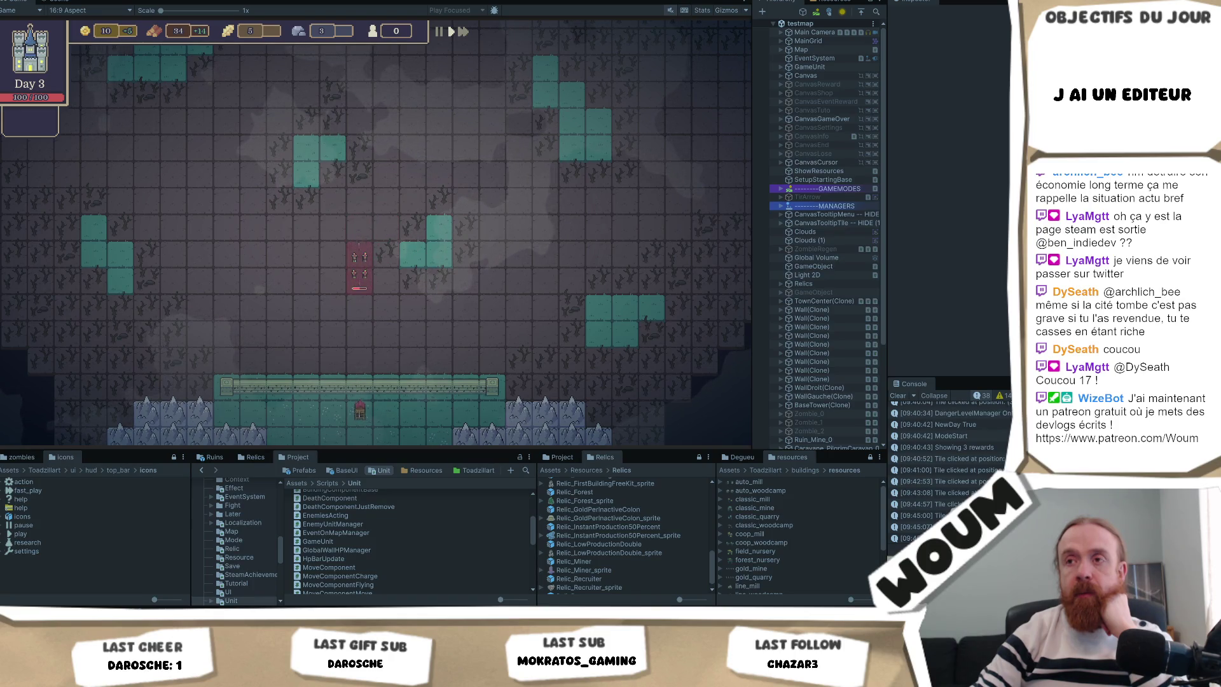
key(r)
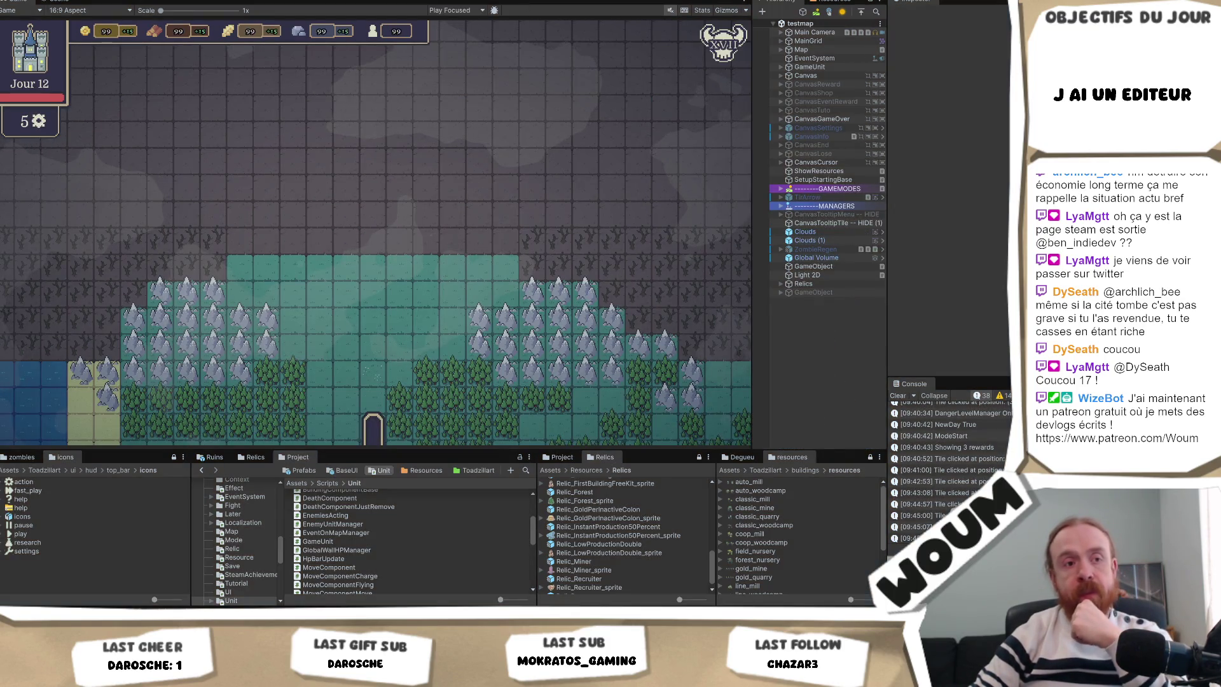
key(alt+Tab)
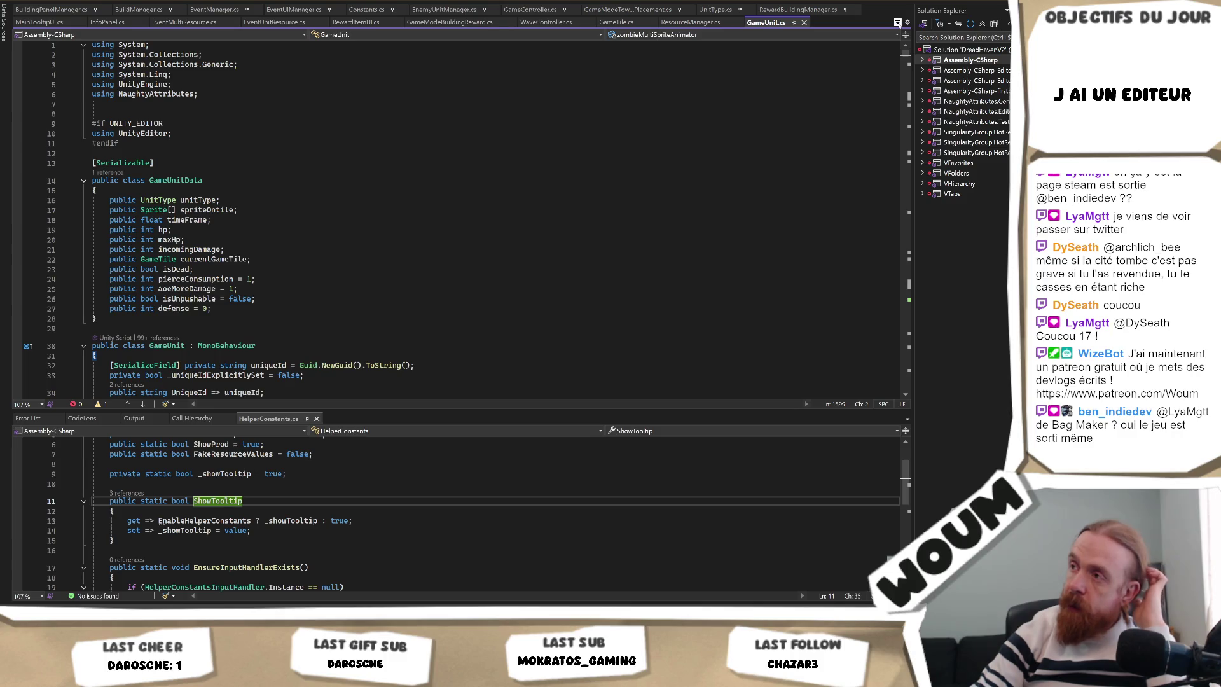
Open Constants.cs from the tab-well list of open files
click(897, 23)
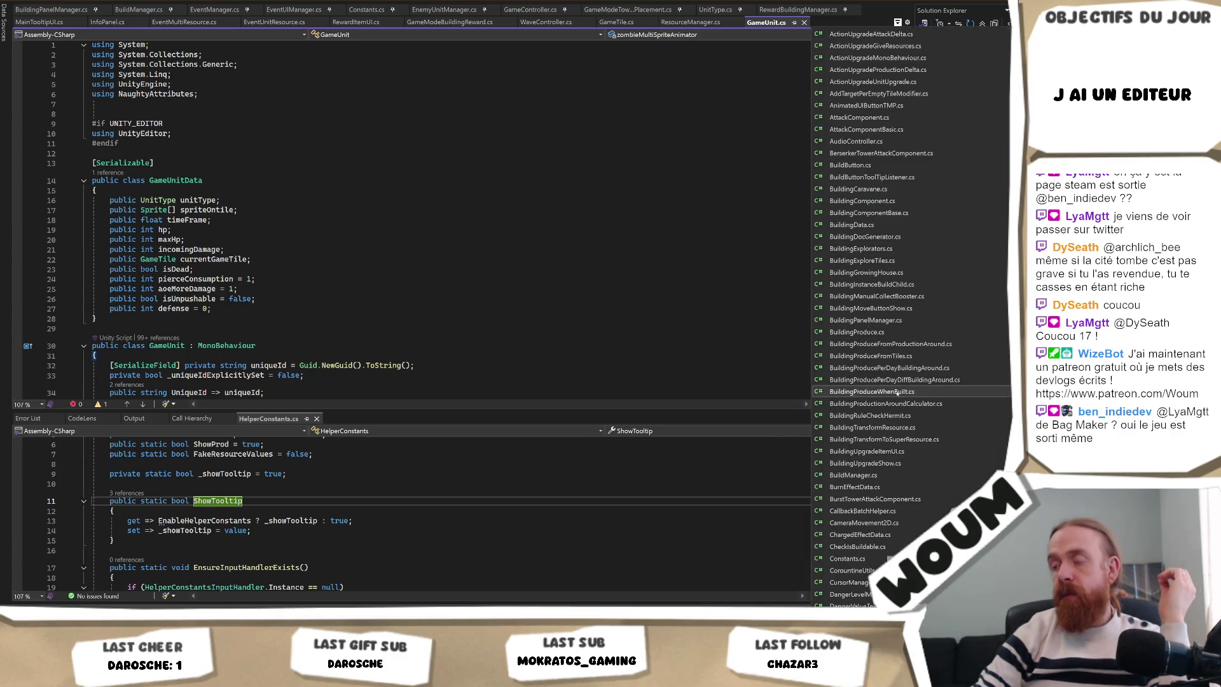
click(849, 558)
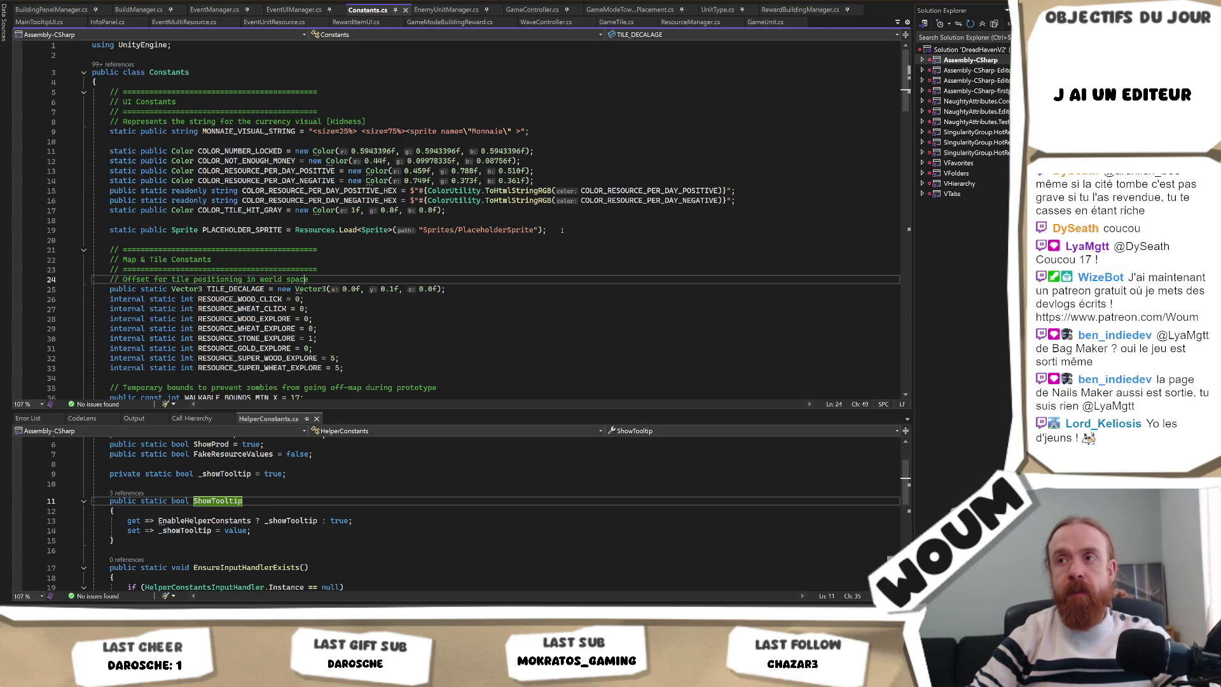
Change the wood and wheat explore values on lines 28–29 to 1, save, and return to Unity
scroll(461, 268, down, 1)
click(323, 270)
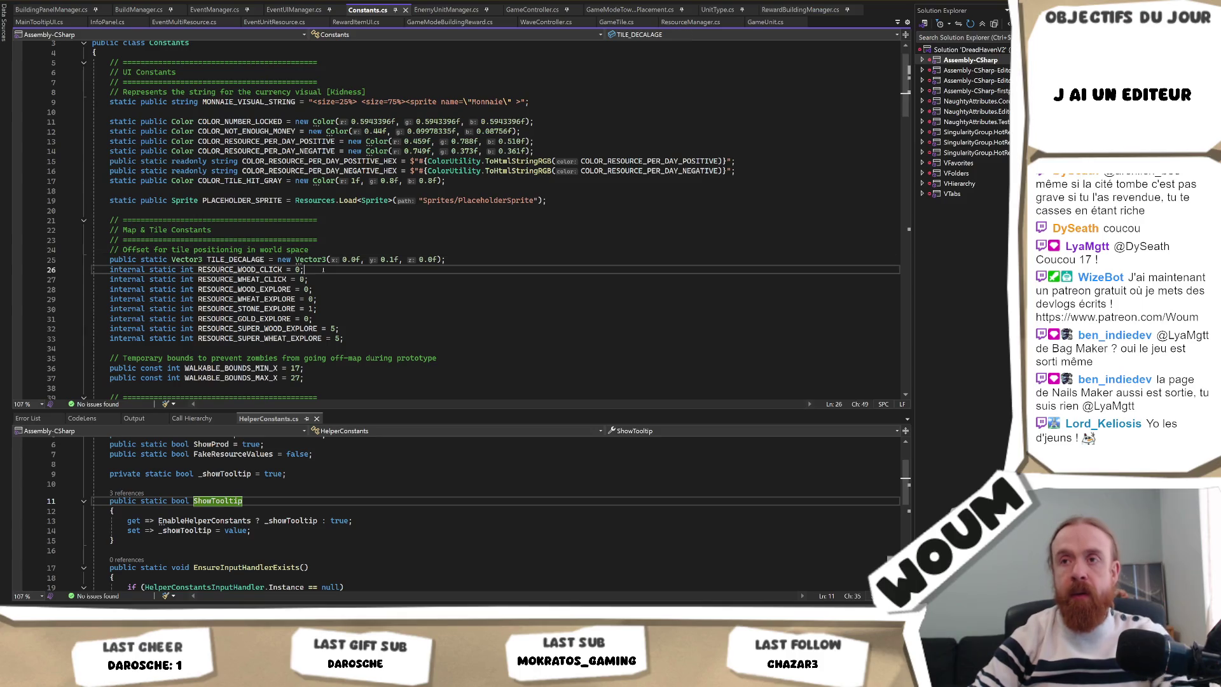
key(Down)
key(Down)
key(Delete)
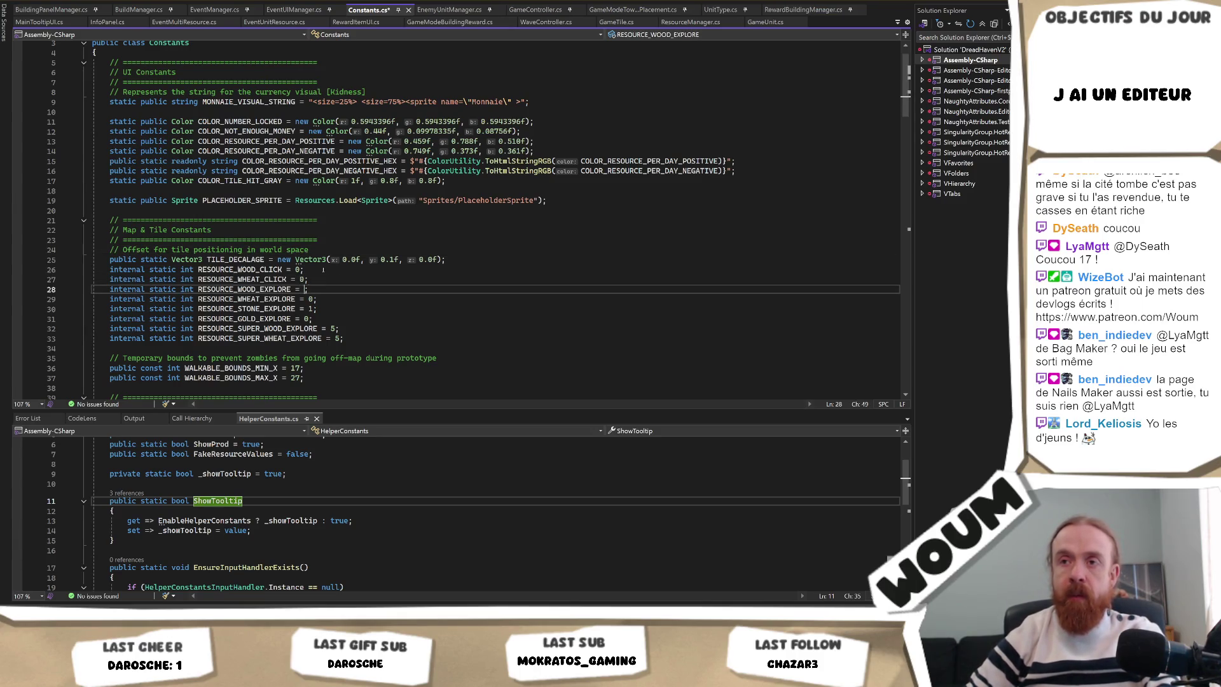
text(1)
key(Down)
key(BackSpace)
text(1)
key(Down)
key(Down)
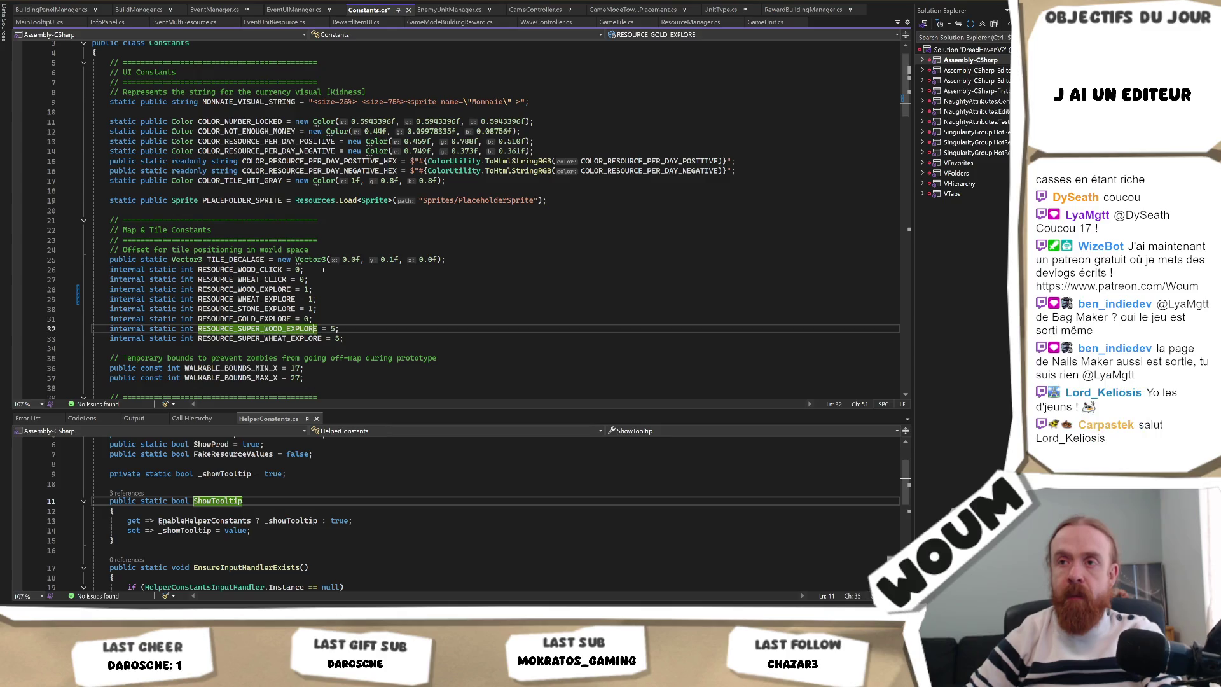
key(ctrl+s)
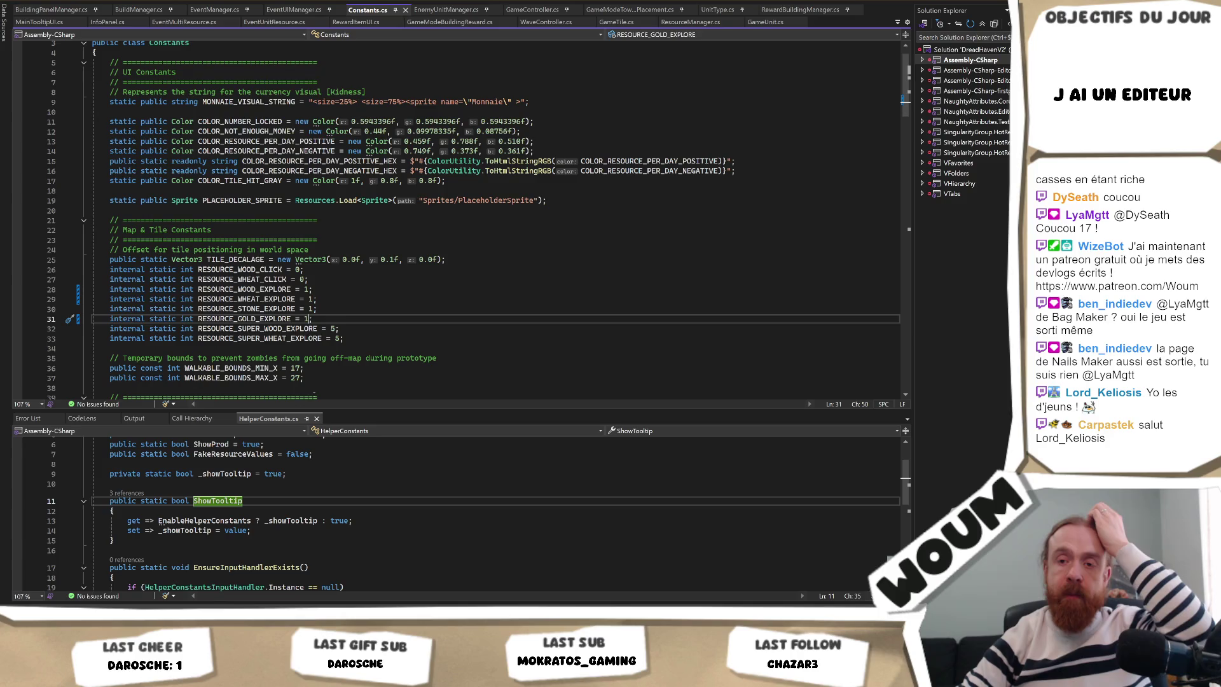
key(alt+Tab)
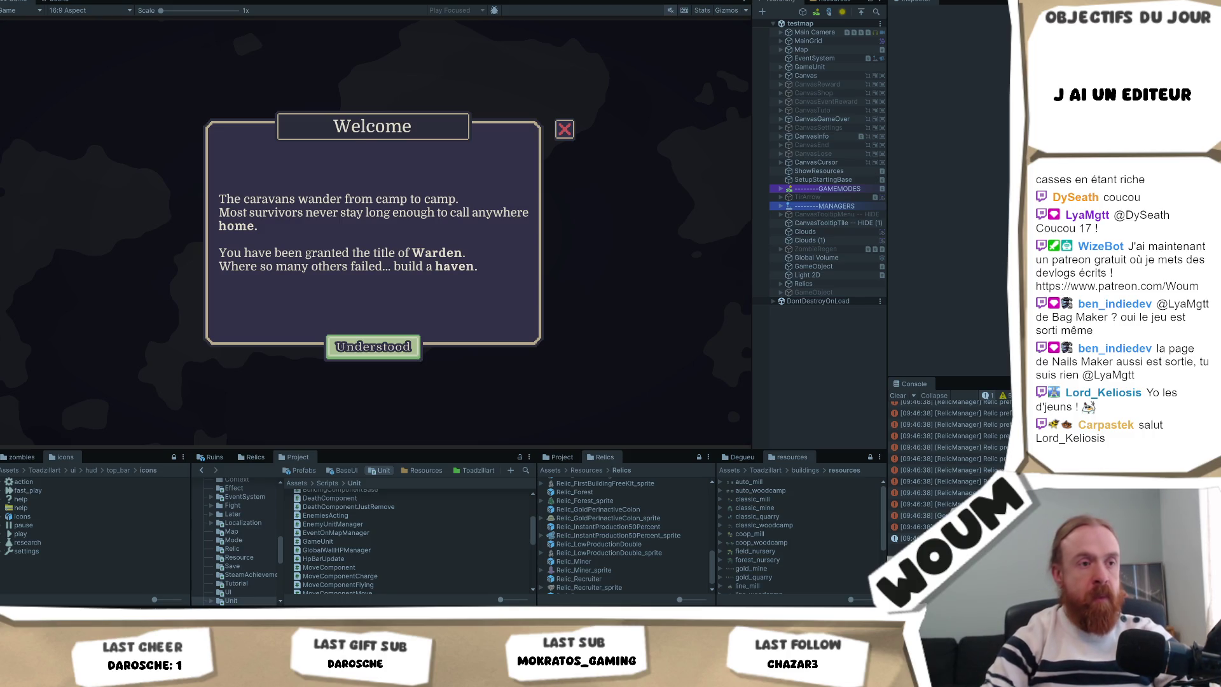
Dismiss the Welcome message and place the town center on the suggested ghost spot
click(366, 344)
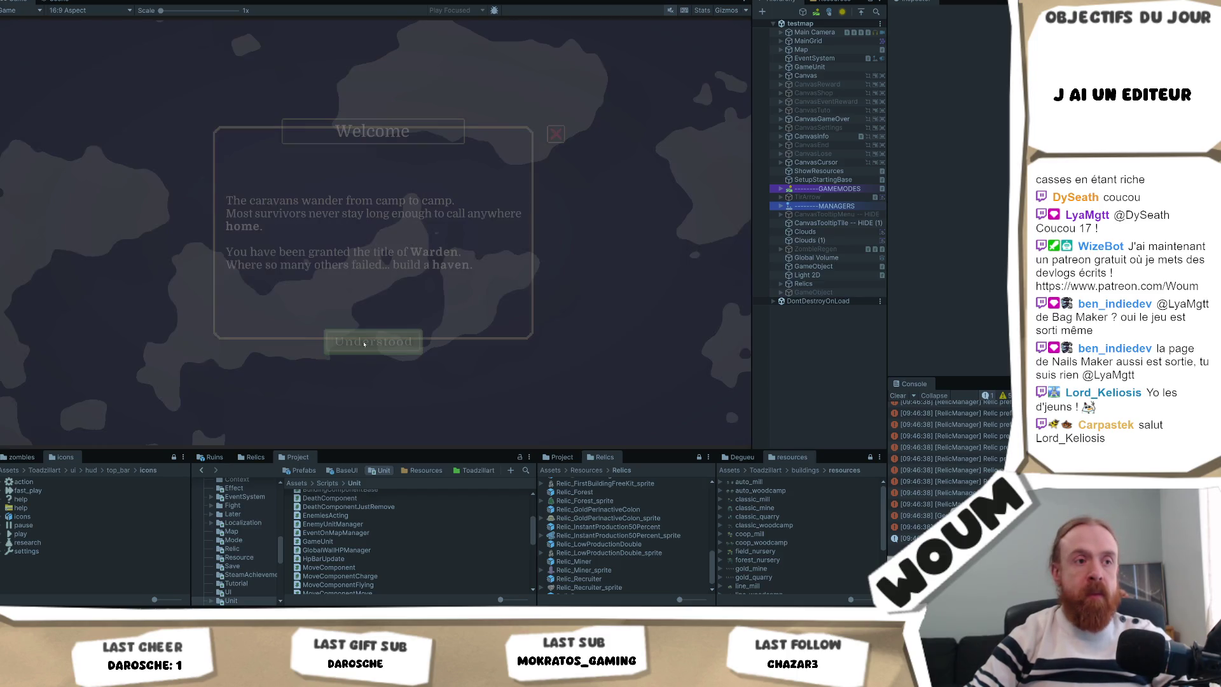
click(381, 369)
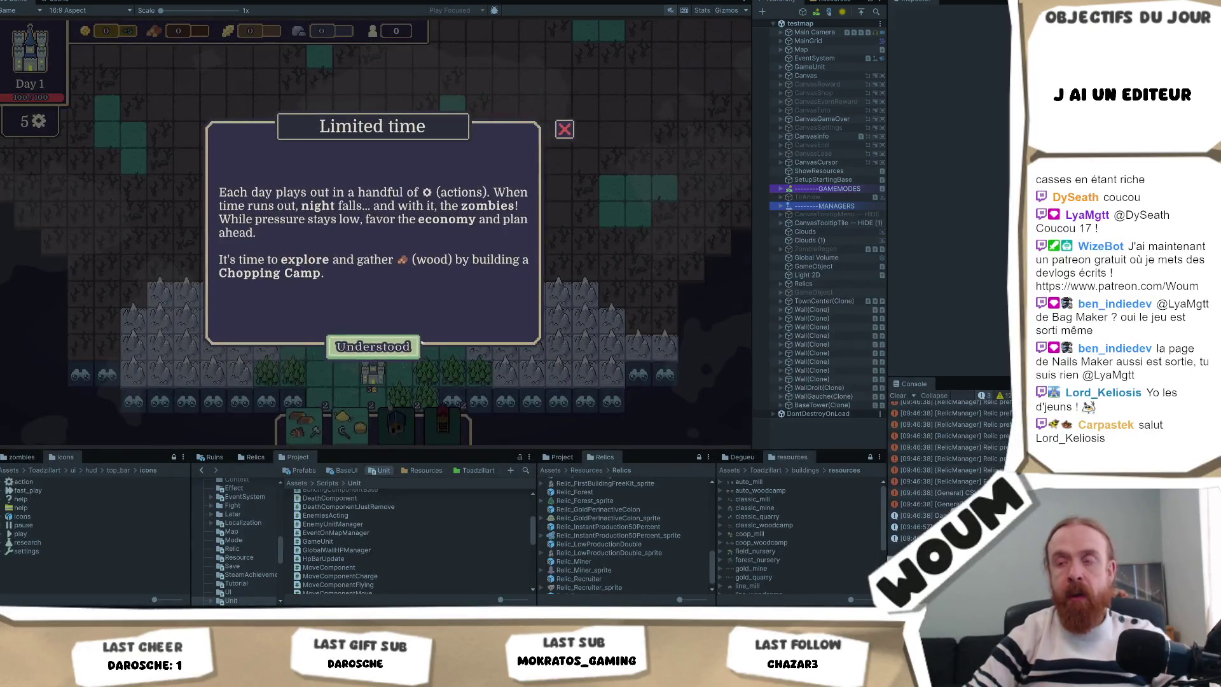
Dismiss the Limited time notice and explore the binocular tile south of the town center
click(373, 350)
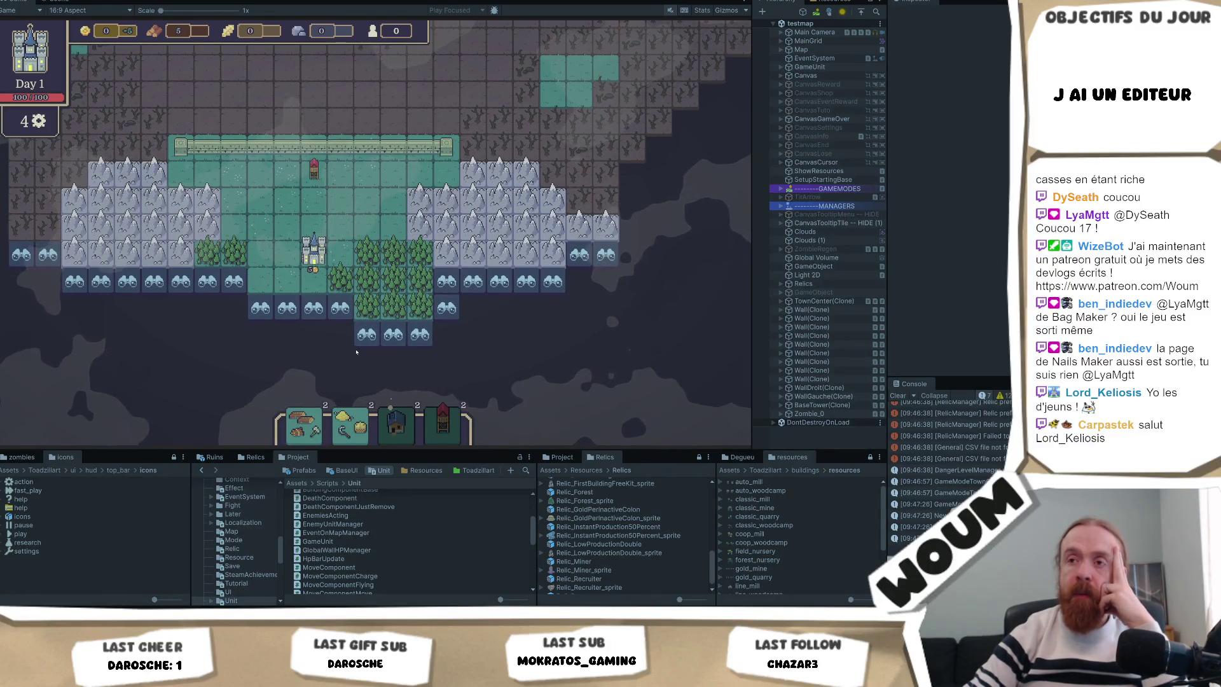
click(303, 422)
click(367, 334)
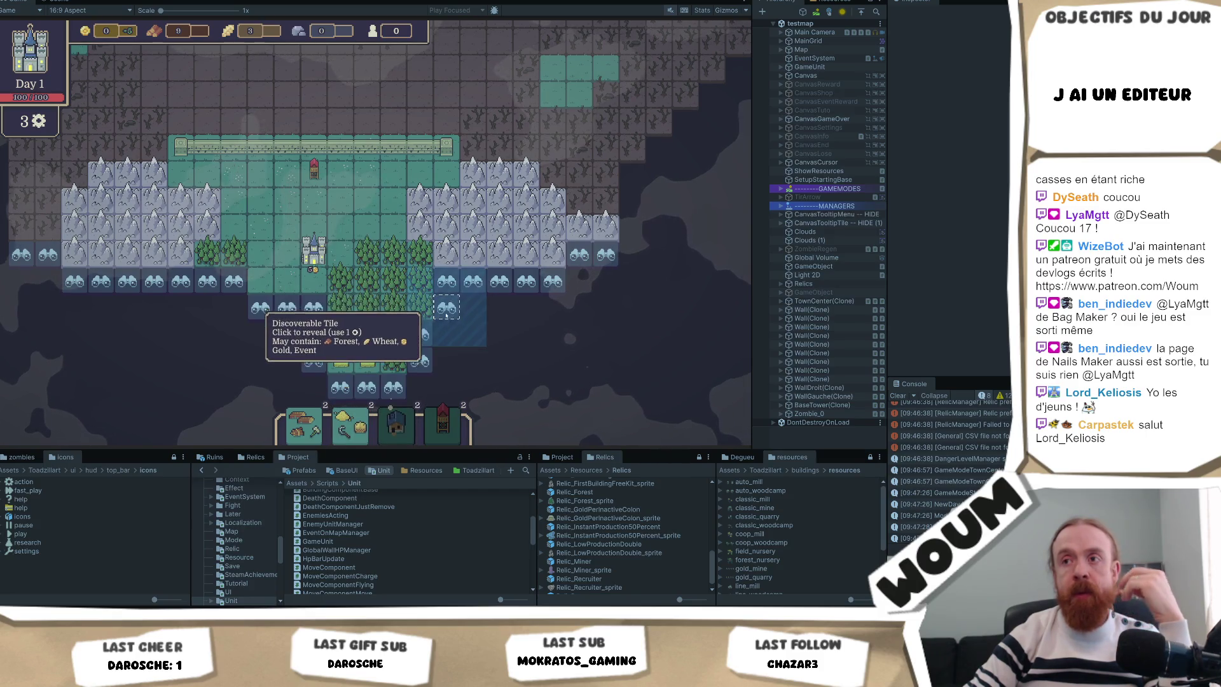
Build a Chopping Camp beside the forests and reveal the discoverable tile to their east
click(304, 426)
click(389, 255)
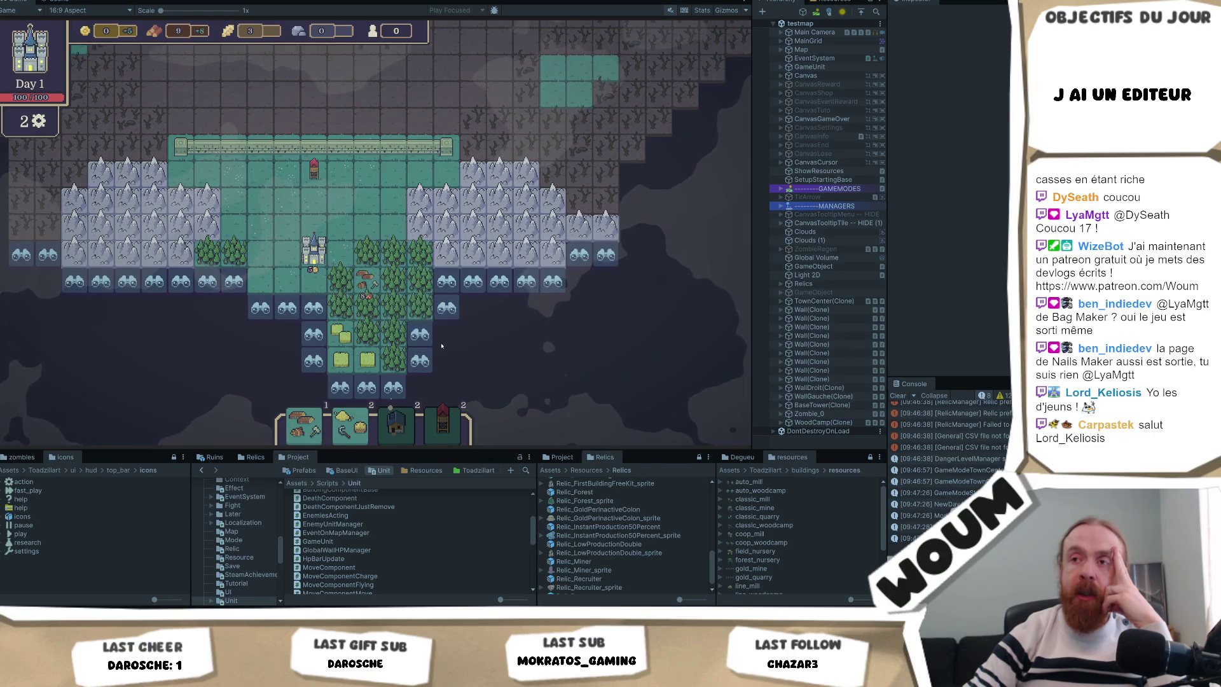
click(367, 280)
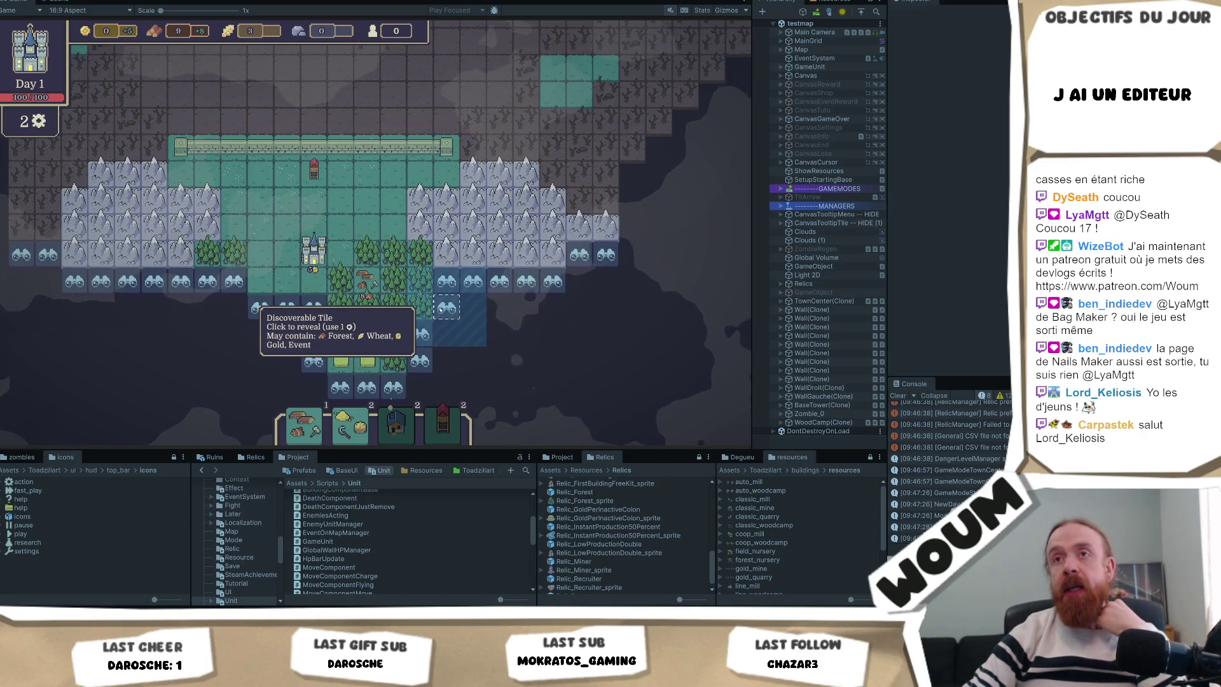
click(419, 333)
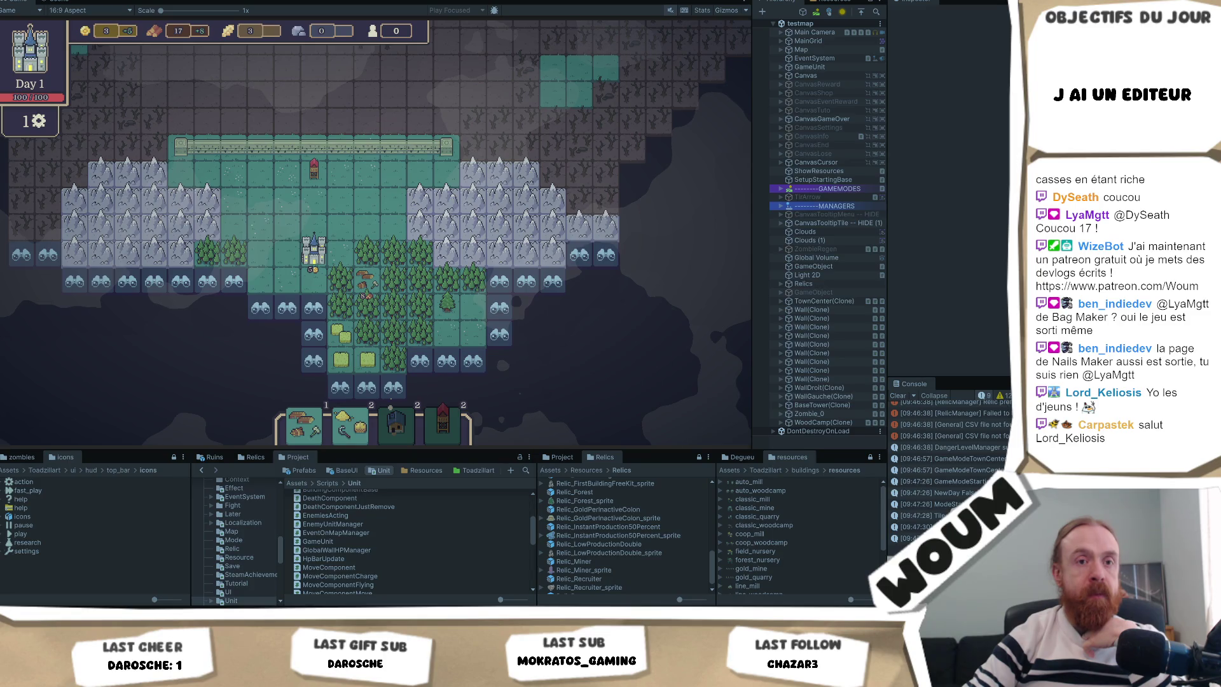
mouse_move(423, 307)
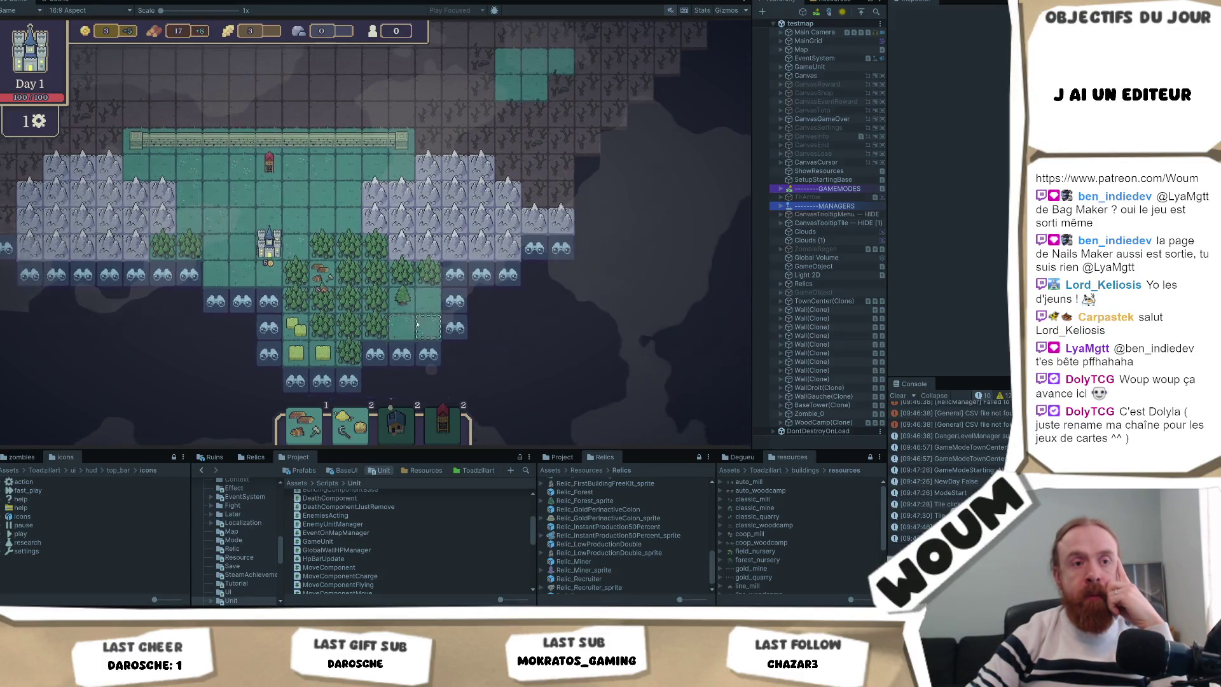
Shift the map and reveal the outlined tile south of the town with Day 1's last action
key(d)
mouse_move(304, 432)
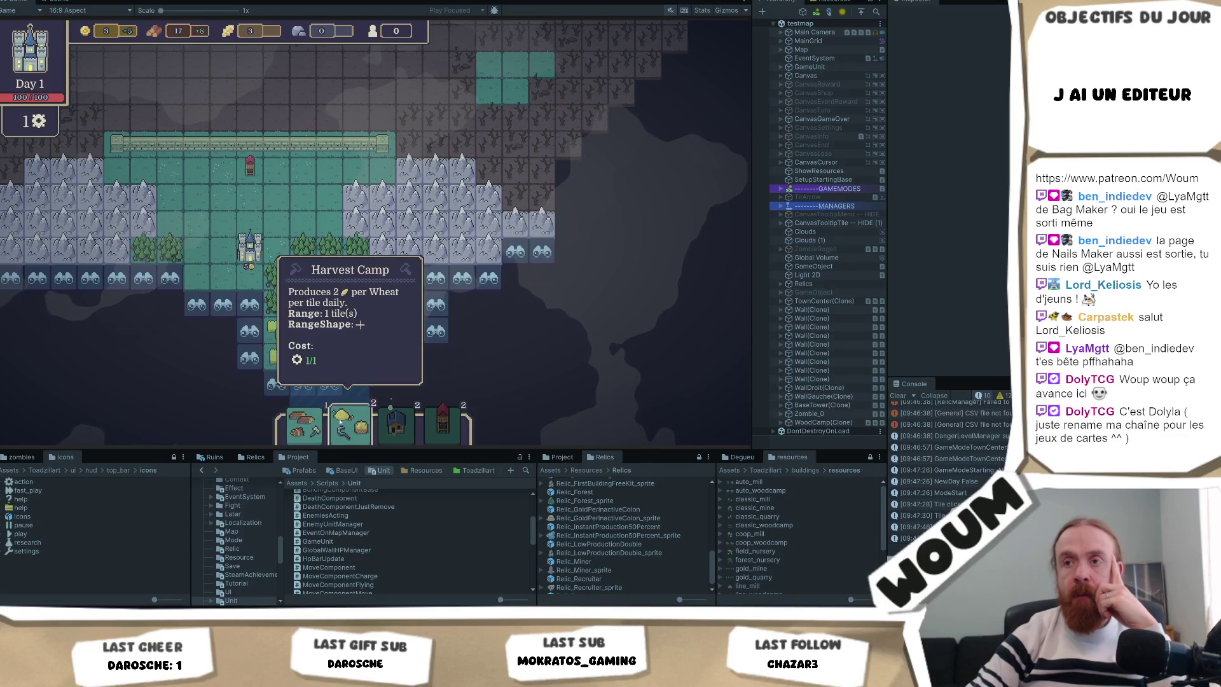
mouse_move(412, 437)
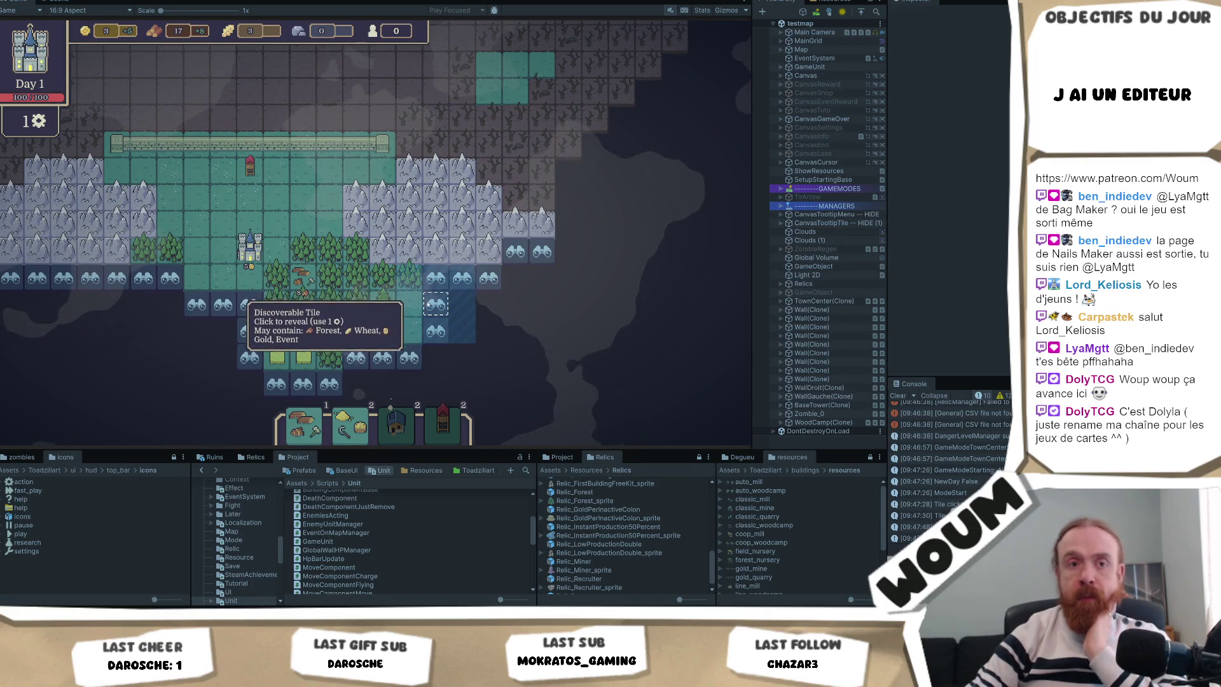
mouse_move(461, 428)
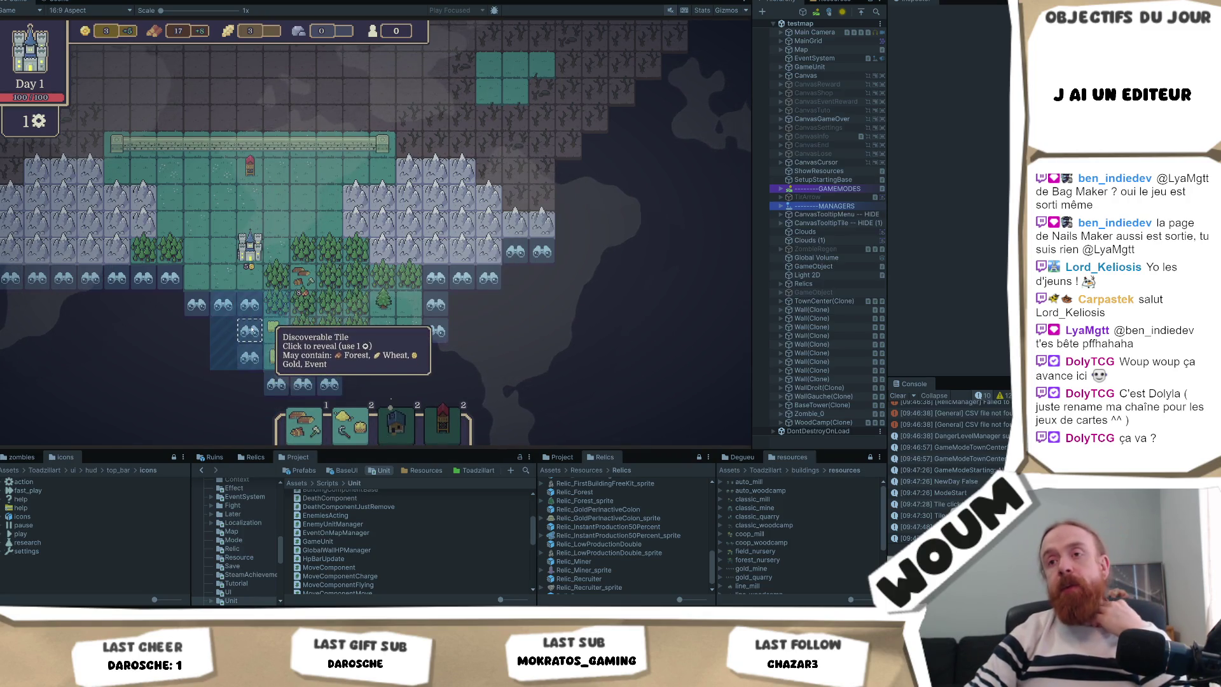
click(253, 330)
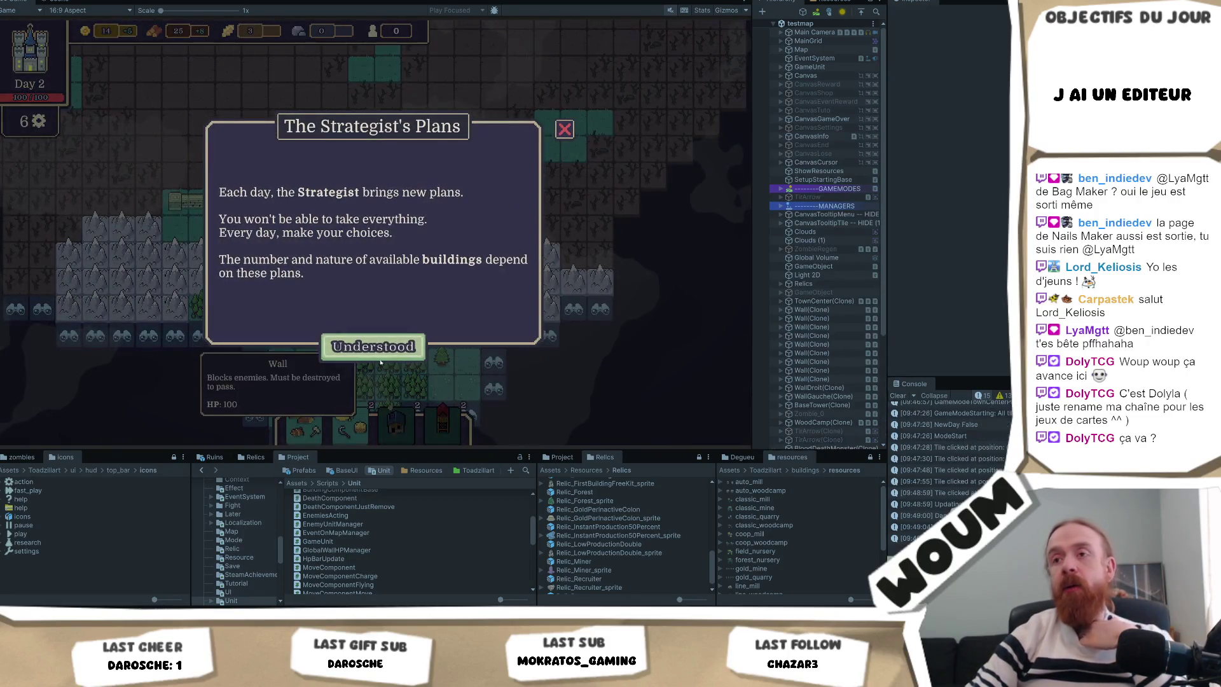
Take the Timber Camp kit, then reveal the eastern tile and the Mine Ruins tile
click(380, 358)
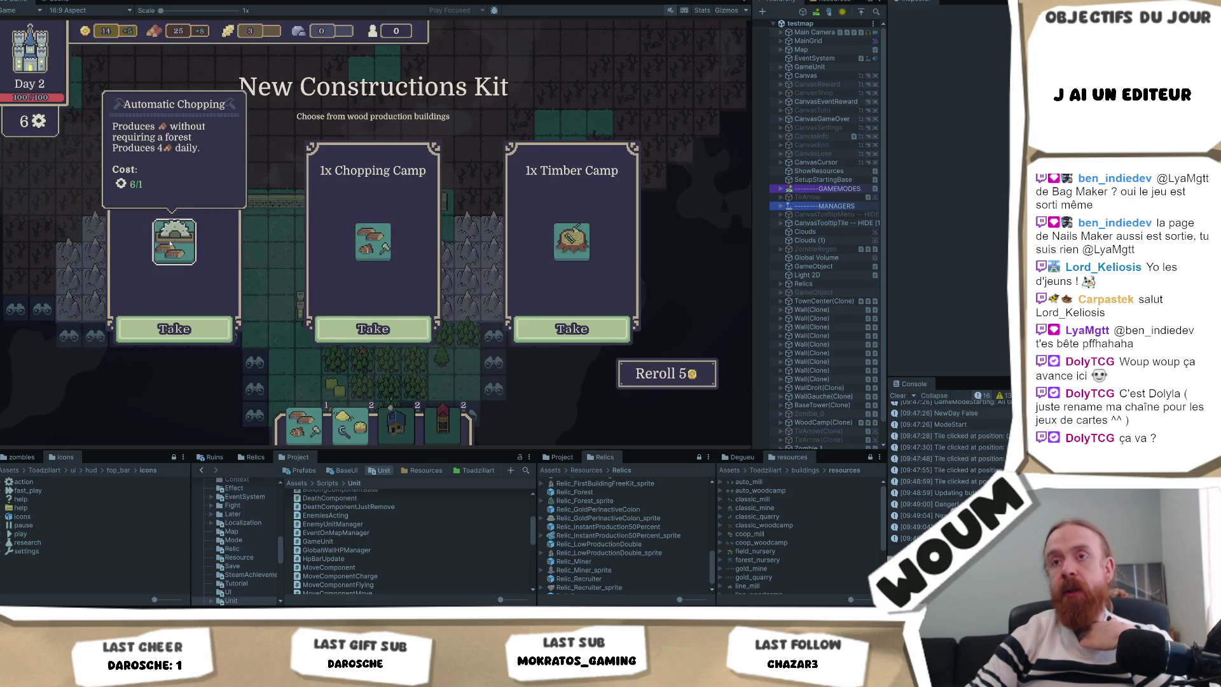
click(551, 335)
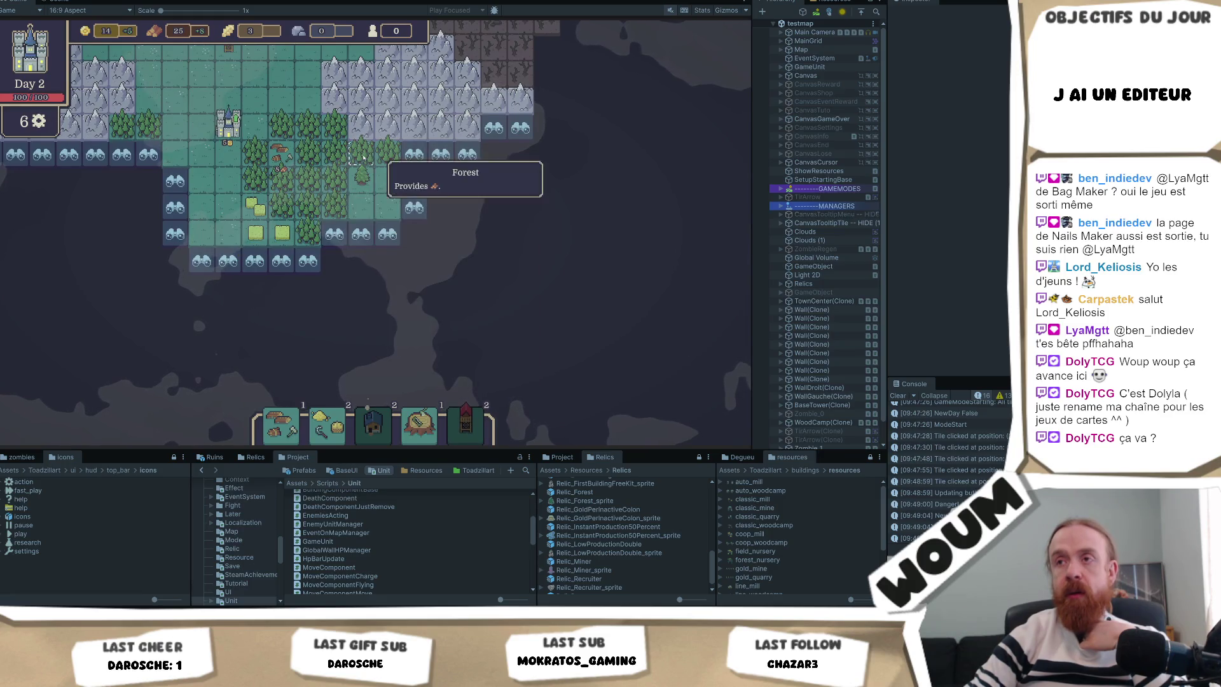
click(414, 208)
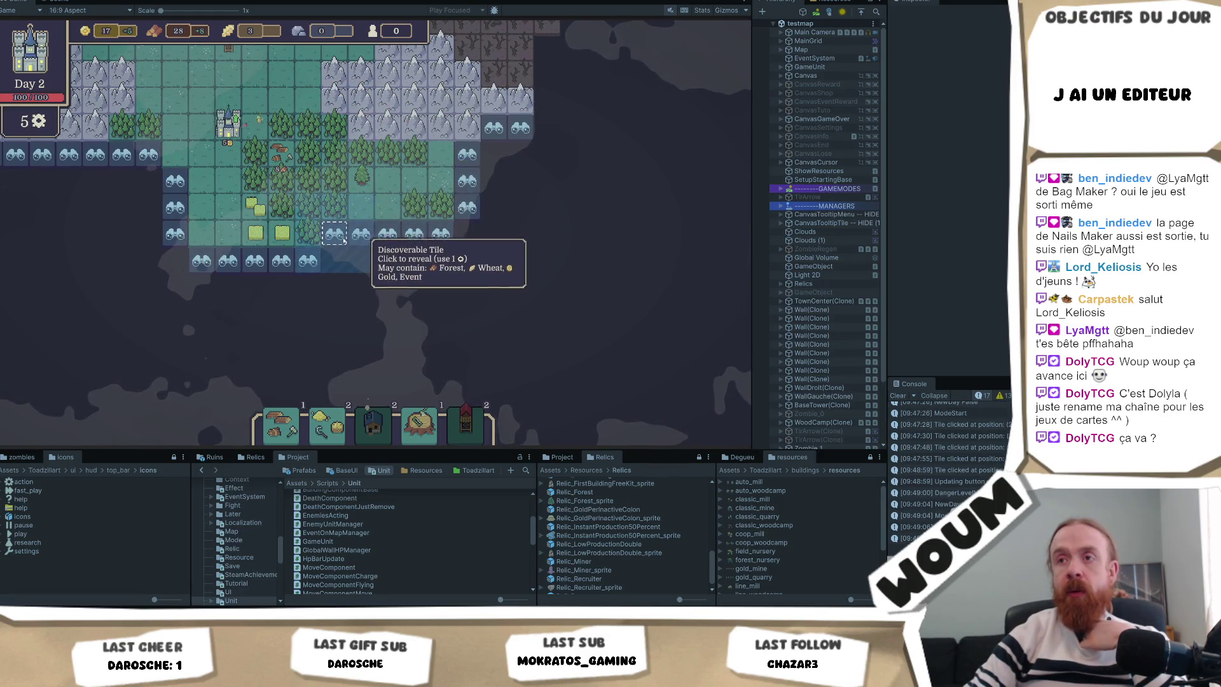
click(361, 259)
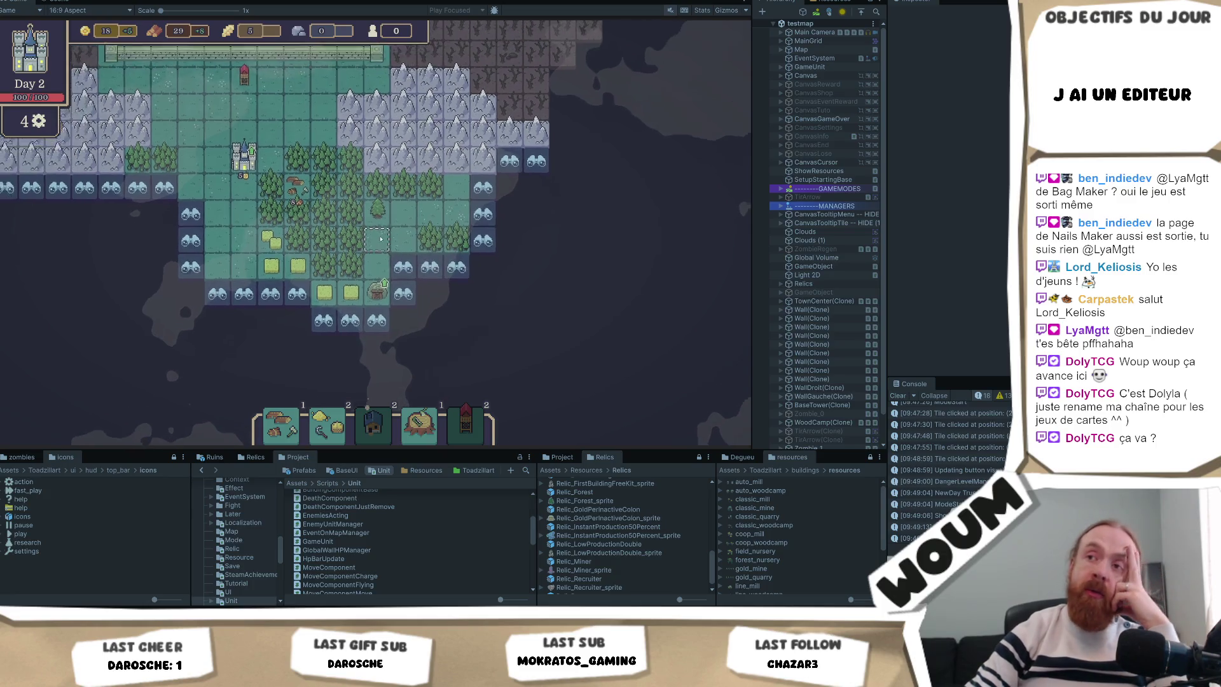
drag(385, 211, 425, 278)
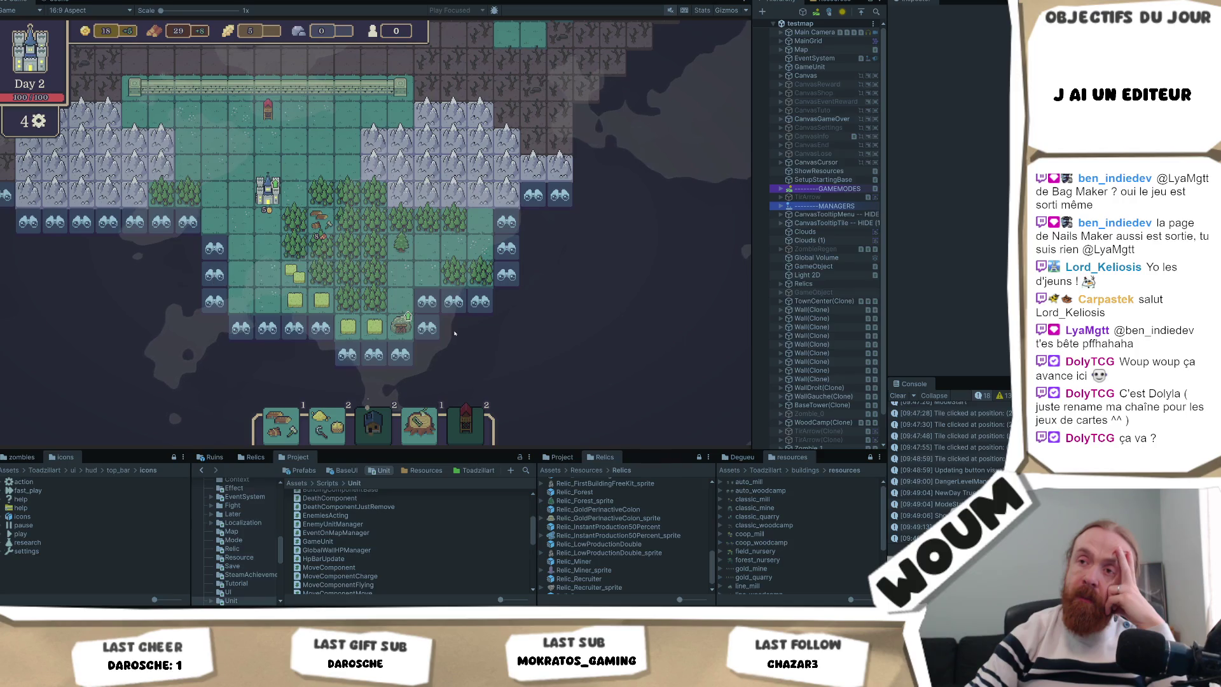
mouse_move(403, 327)
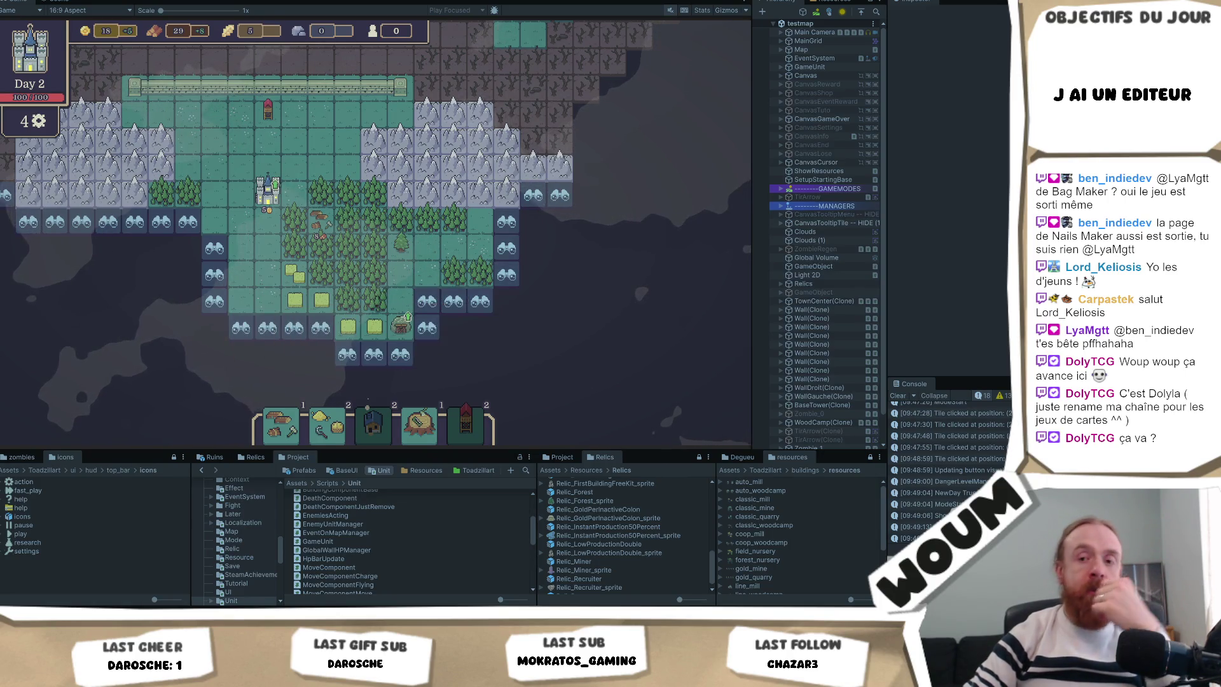
Change RESOURCE_GOLD_EXPLORE and RESOURCE_WHEAT_EXPLORE from 1 to 0 in Constants.cs and save
key(alt+Tab)
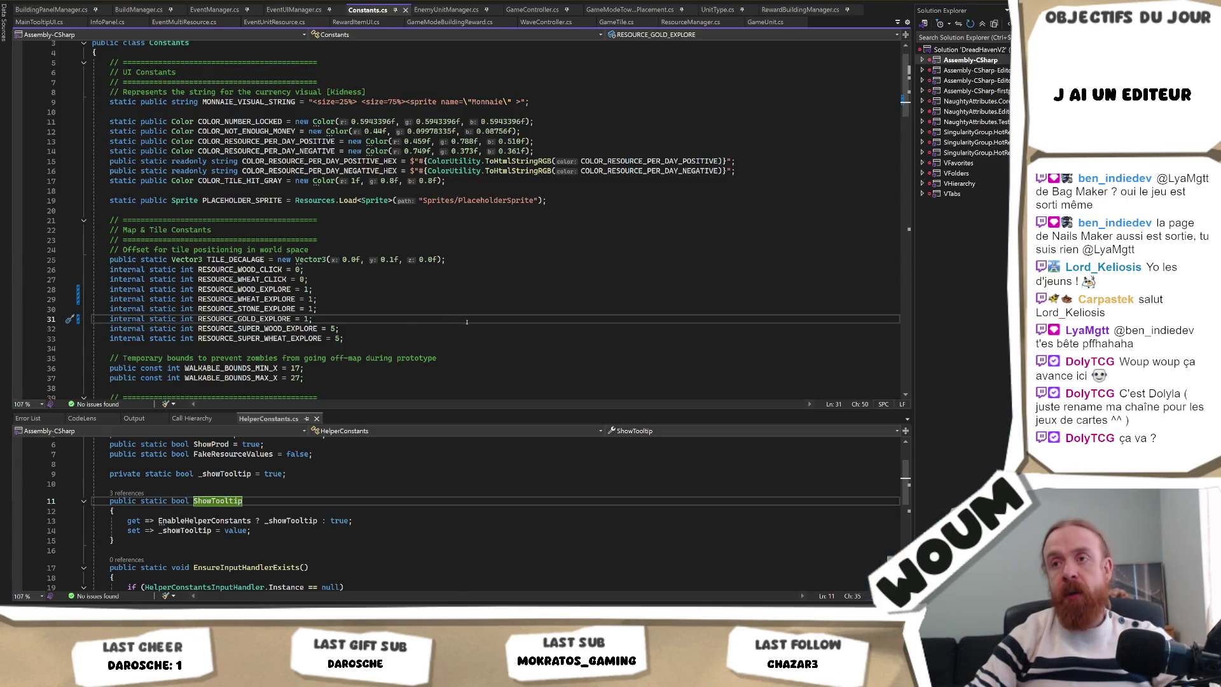
key(BackSpace)
text(0)
key(Up)
key(Up)
key(Delete)
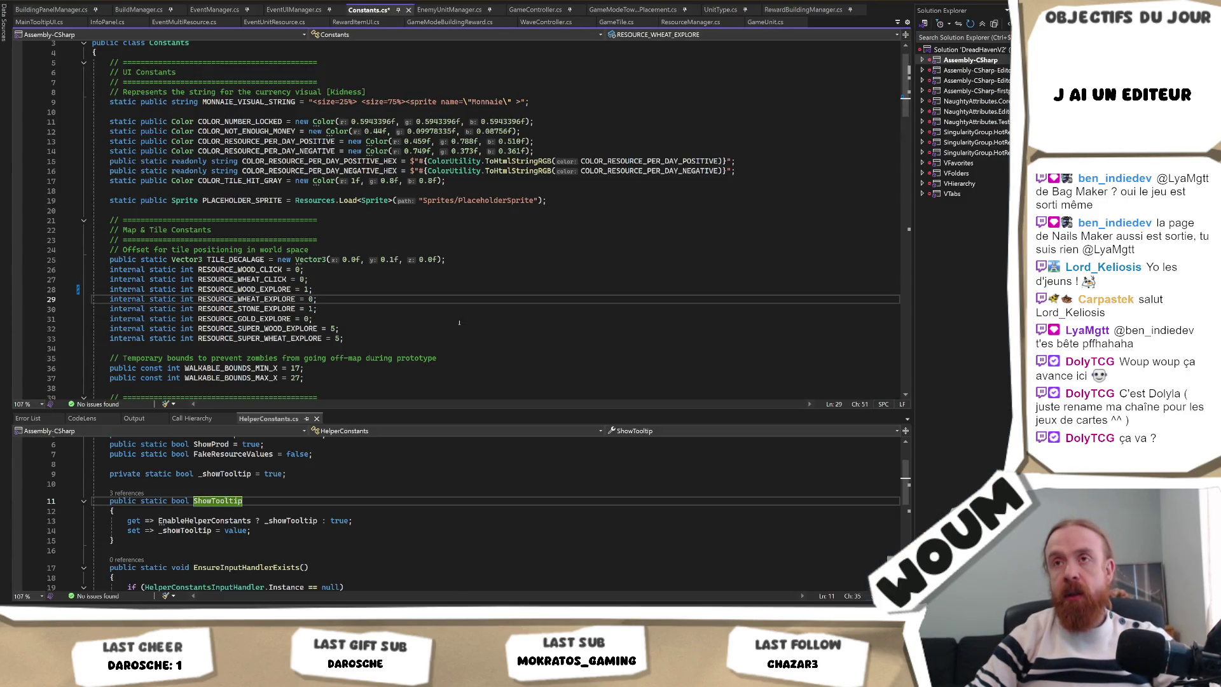
key(ctrl+s)
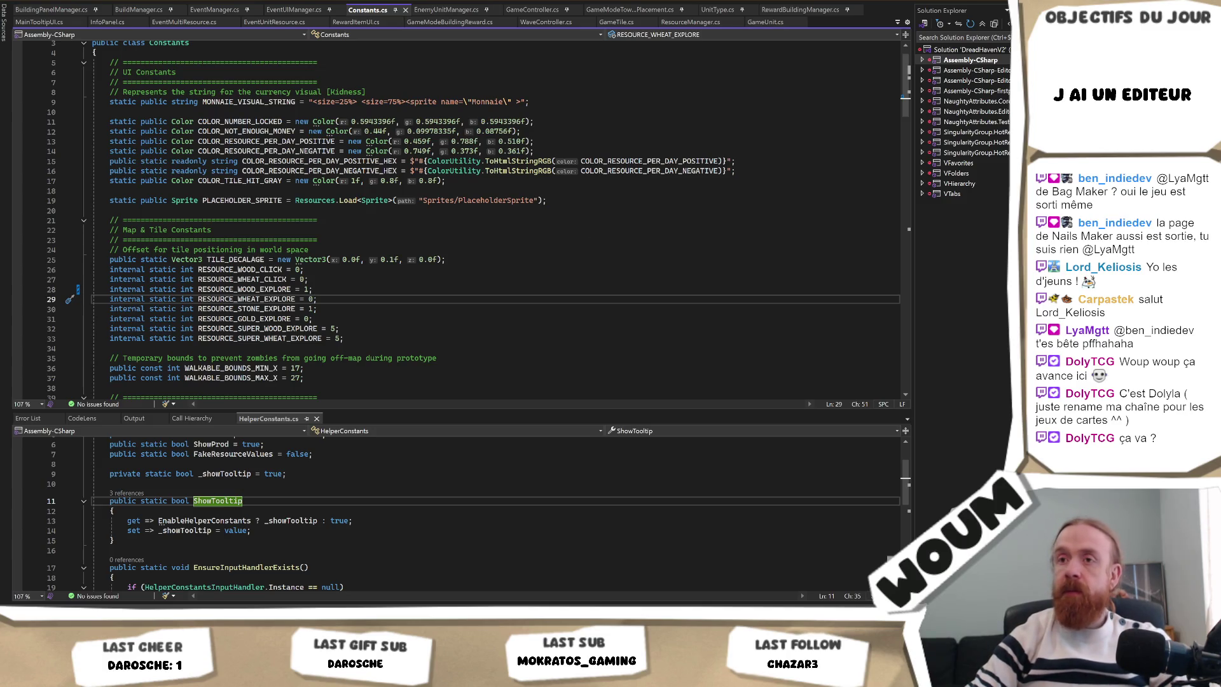
key(alt+Tab)
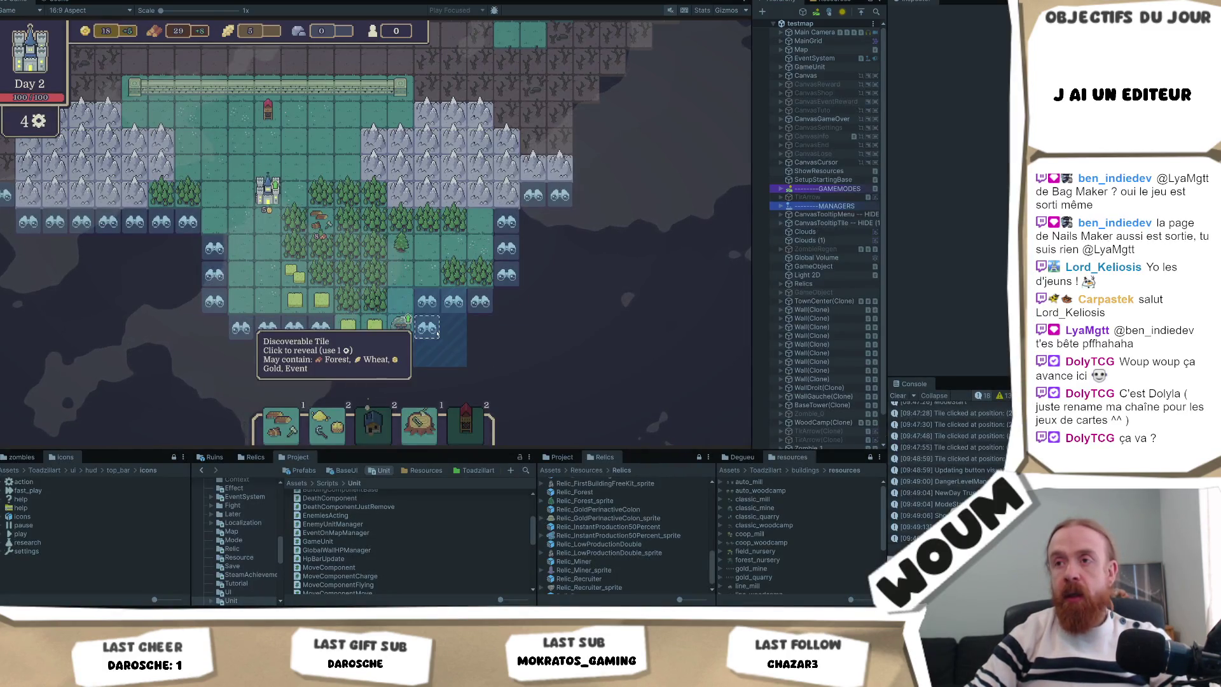
Reveal the south-east discoverable tile for wood, then exit Play mode with Ctrl+P
click(423, 338)
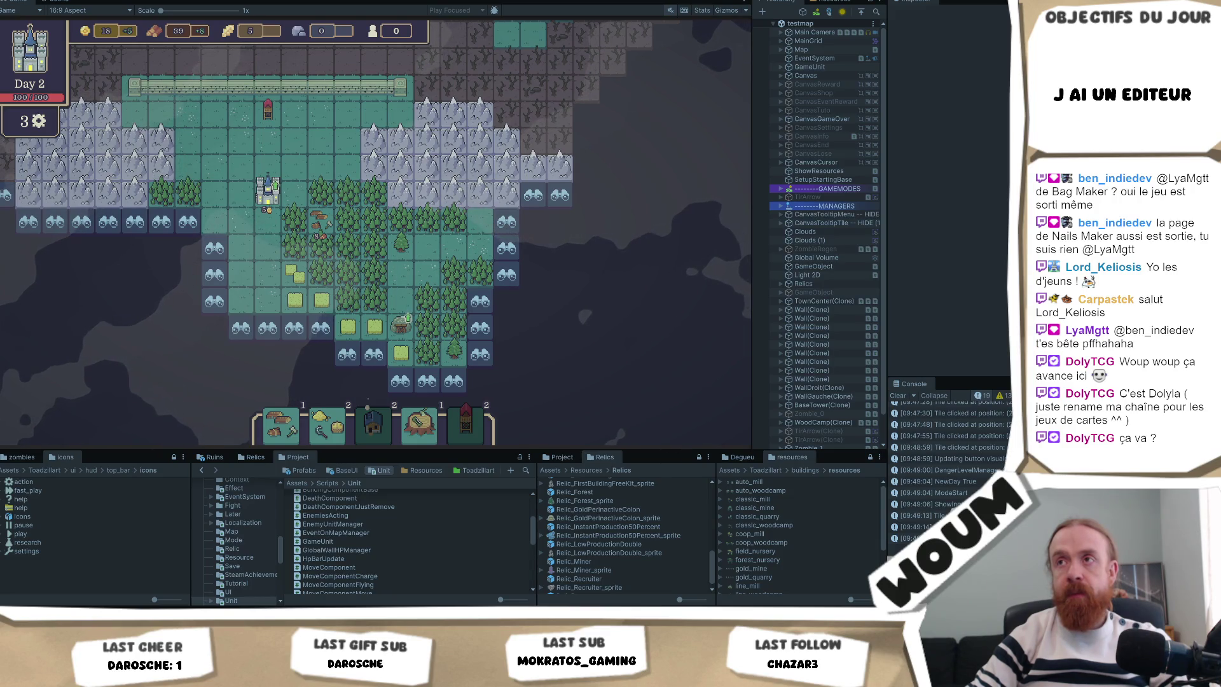
key(ctrl+p)
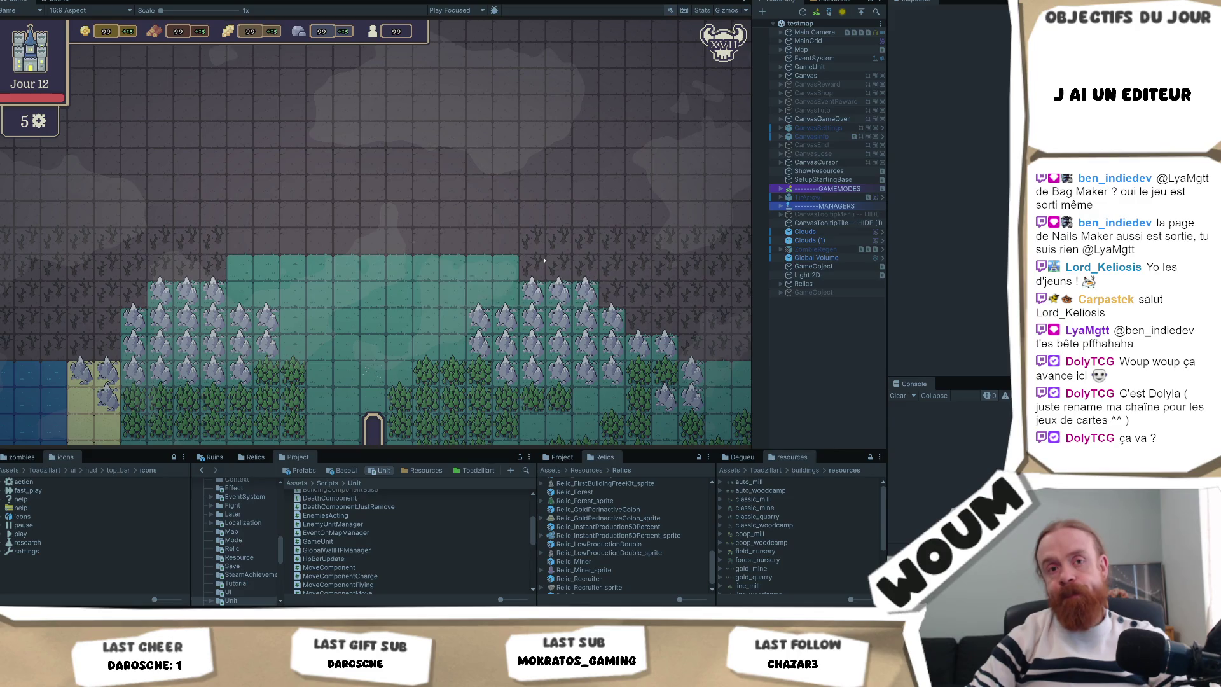
Enter Play mode, place the walled town center, and dismiss the welcome and limited-time notices
key(ctrl+p)
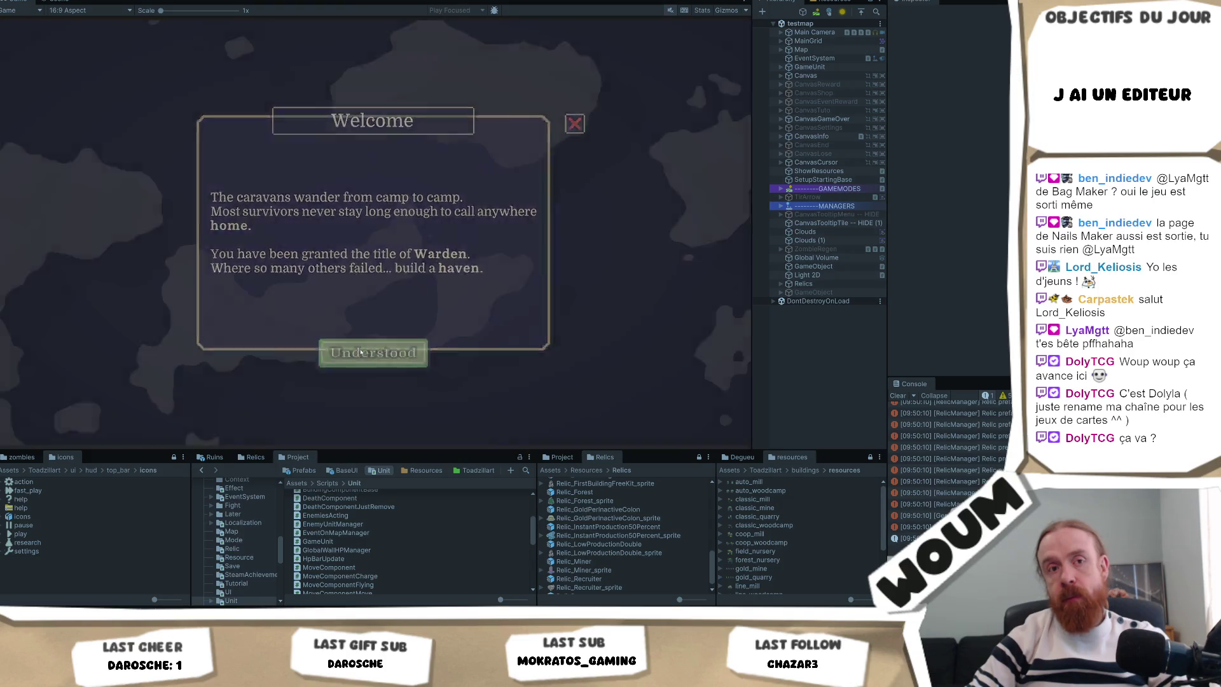
click(360, 351)
click(372, 372)
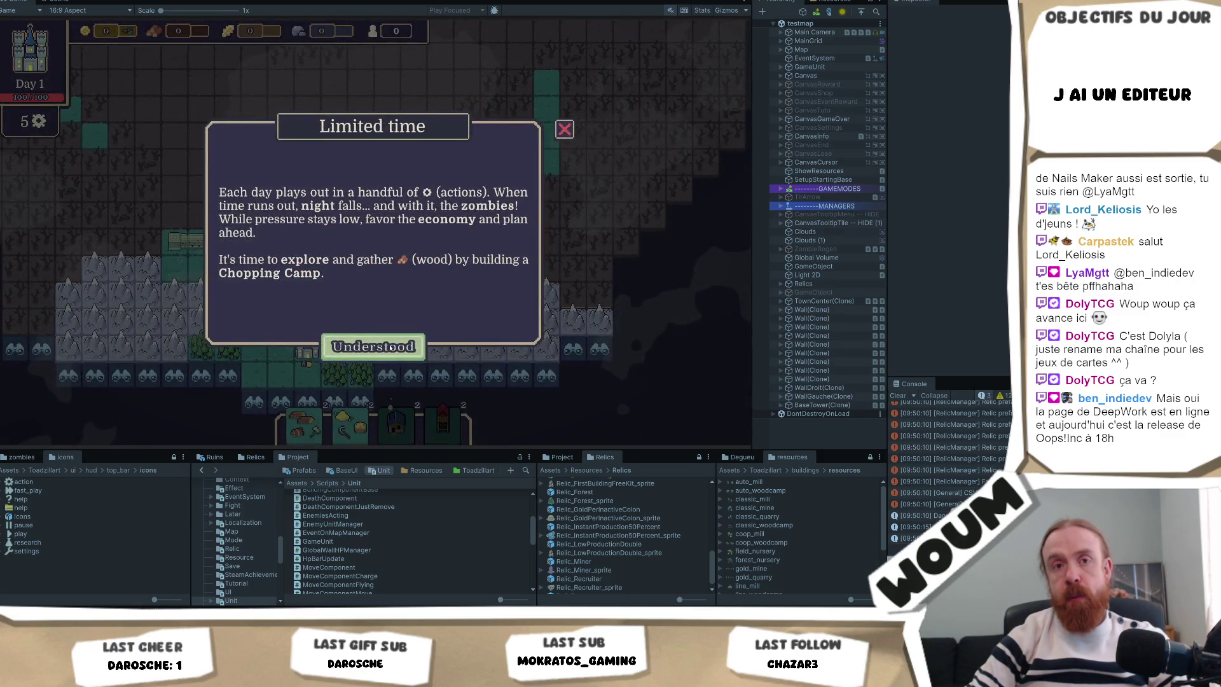
click(373, 344)
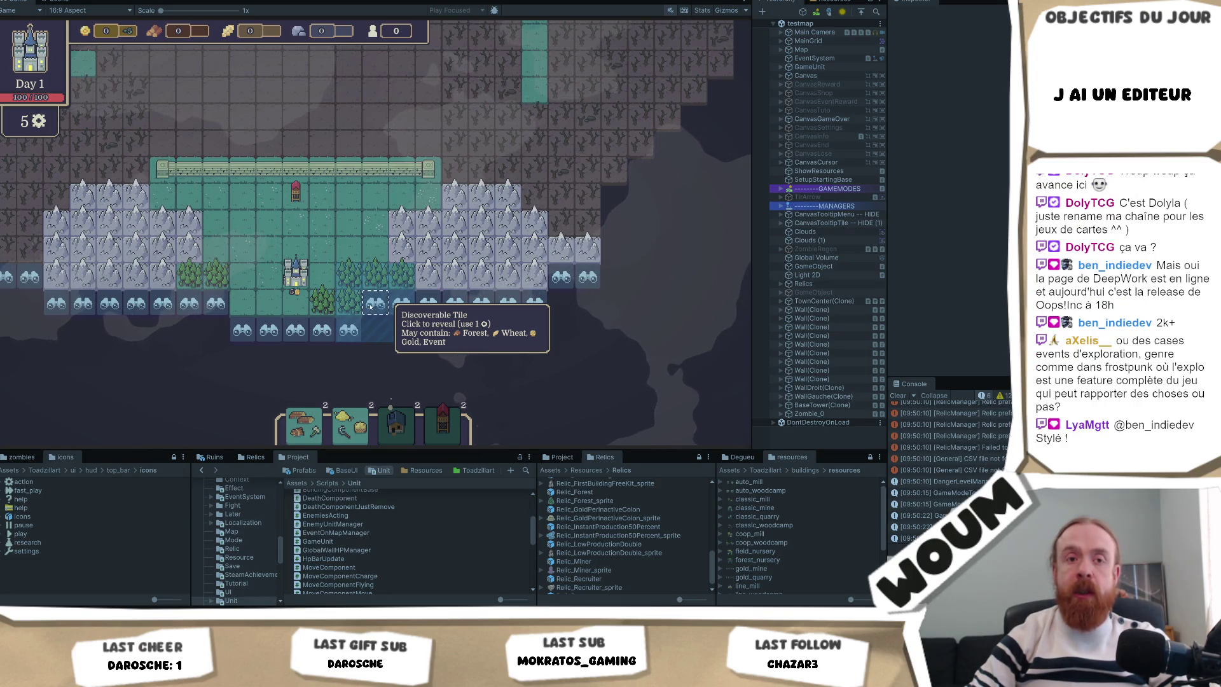
Reveal the three discoverable tiles beside and below the town
click(372, 305)
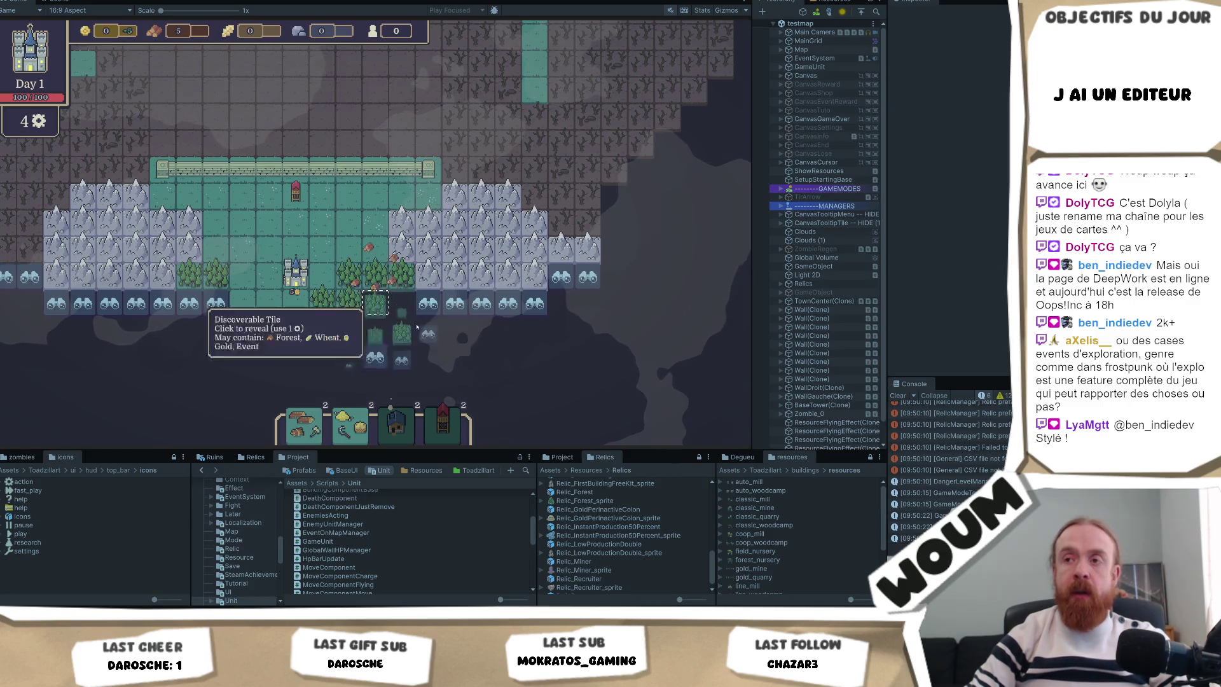
click(426, 305)
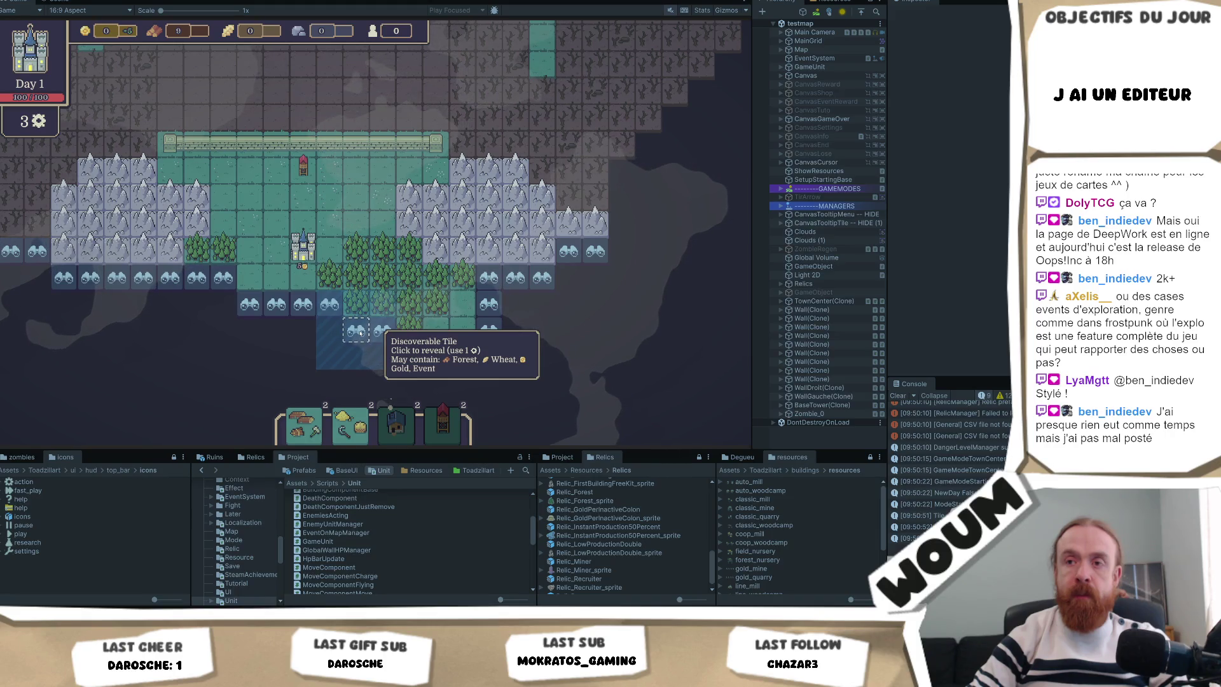
click(360, 332)
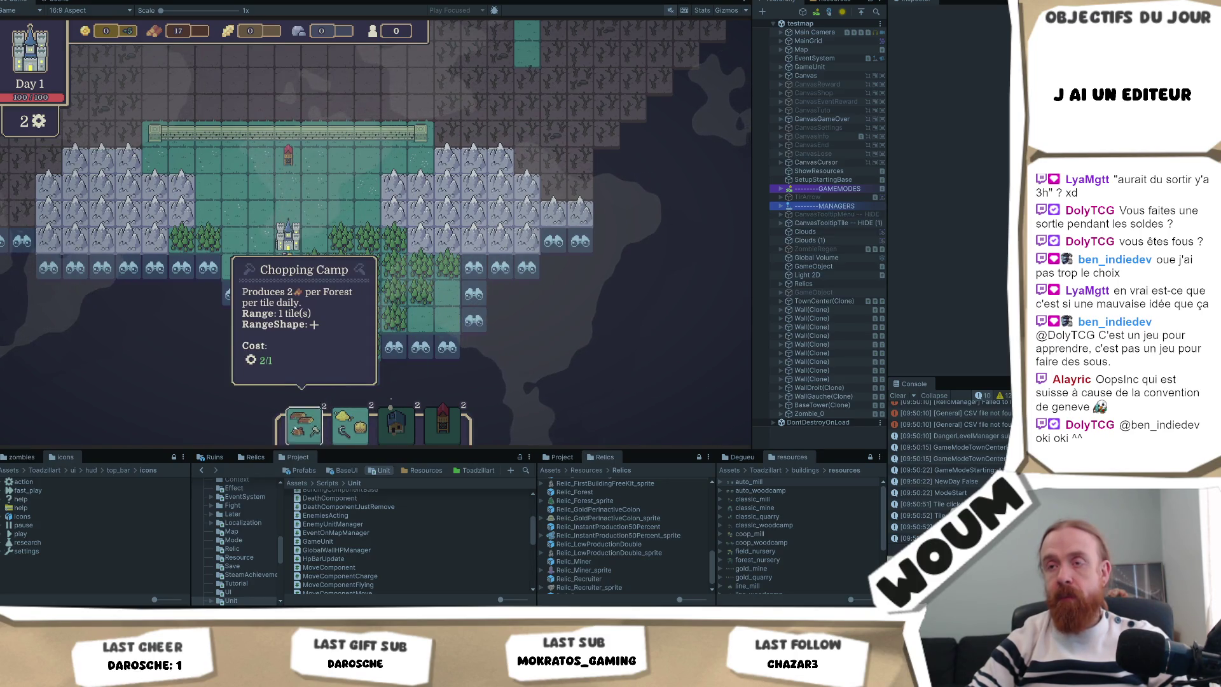
Drag the Chopping Camp card onto the forest tiles below the town center
mouse_move(295, 429)
mouse_down()
mouse_move(210, 299)
mouse_move(261, 263)
mouse_move(336, 266)
mouse_up()
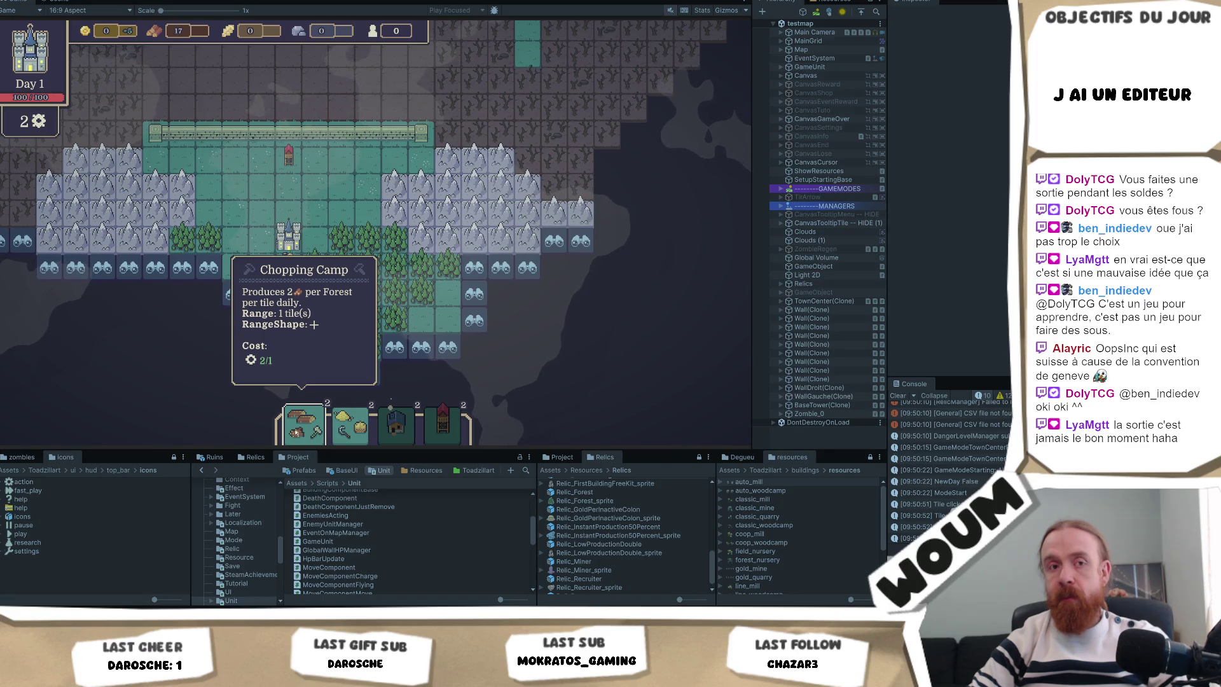
drag(295, 431, 340, 267)
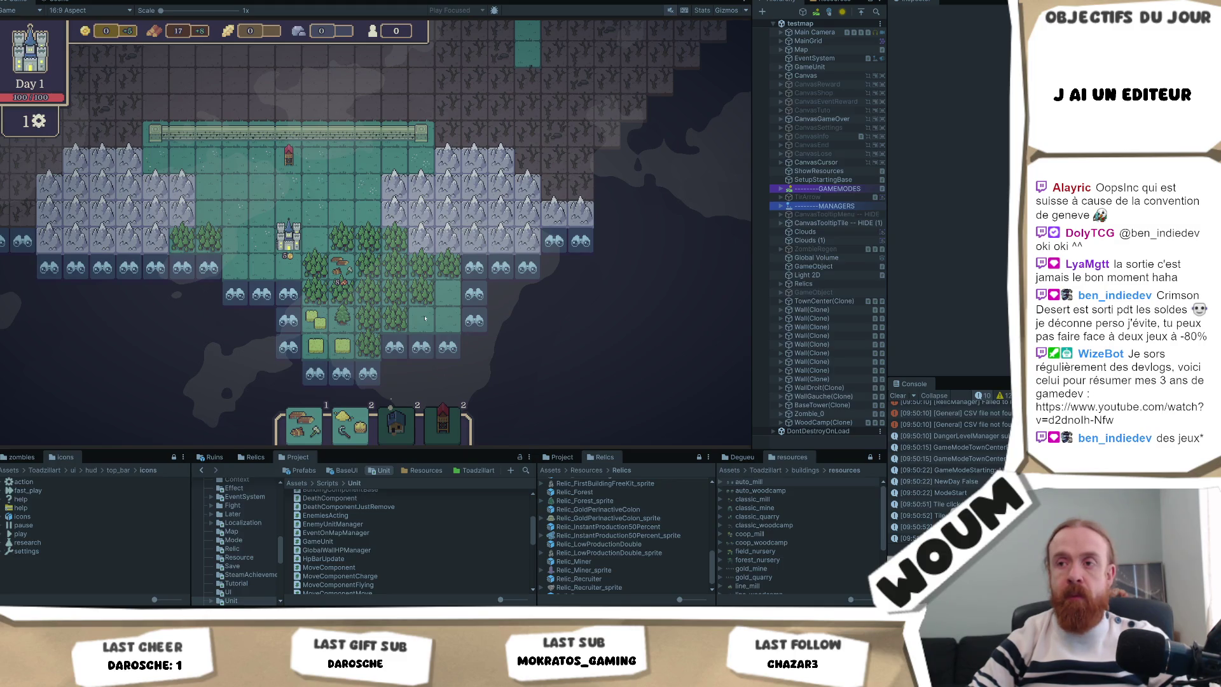
Try placing a wood camp on the lower forest tile, then cancel the placement
click(394, 318)
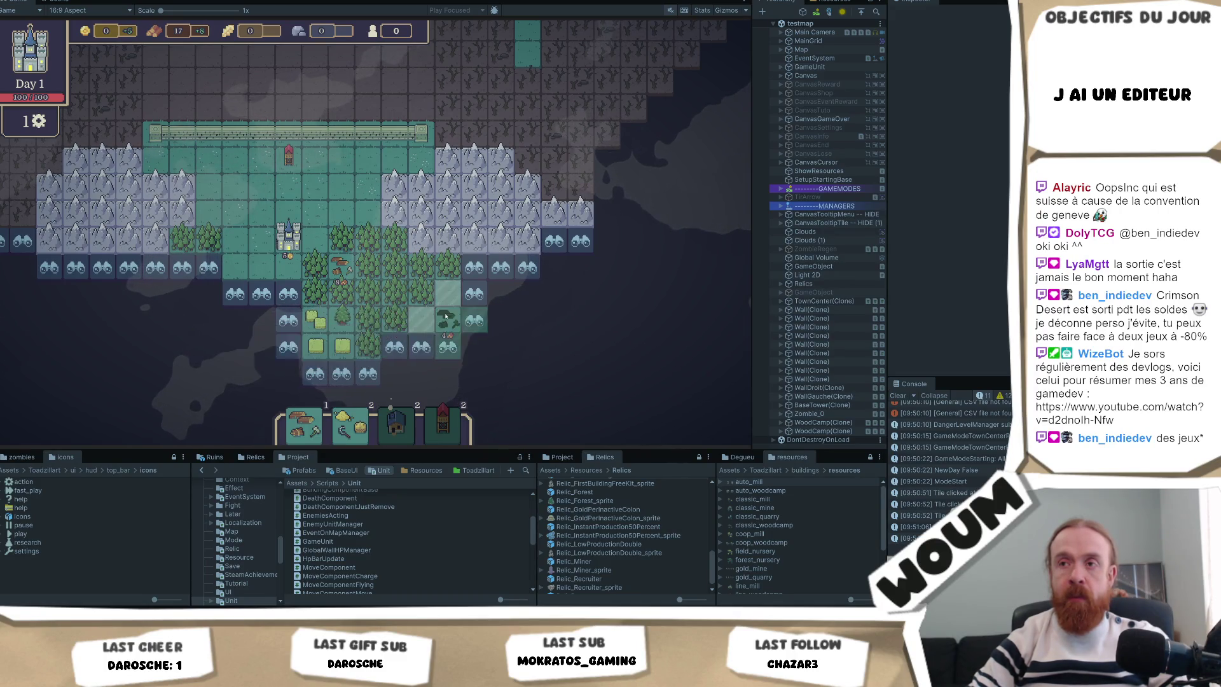
right_click(369, 321)
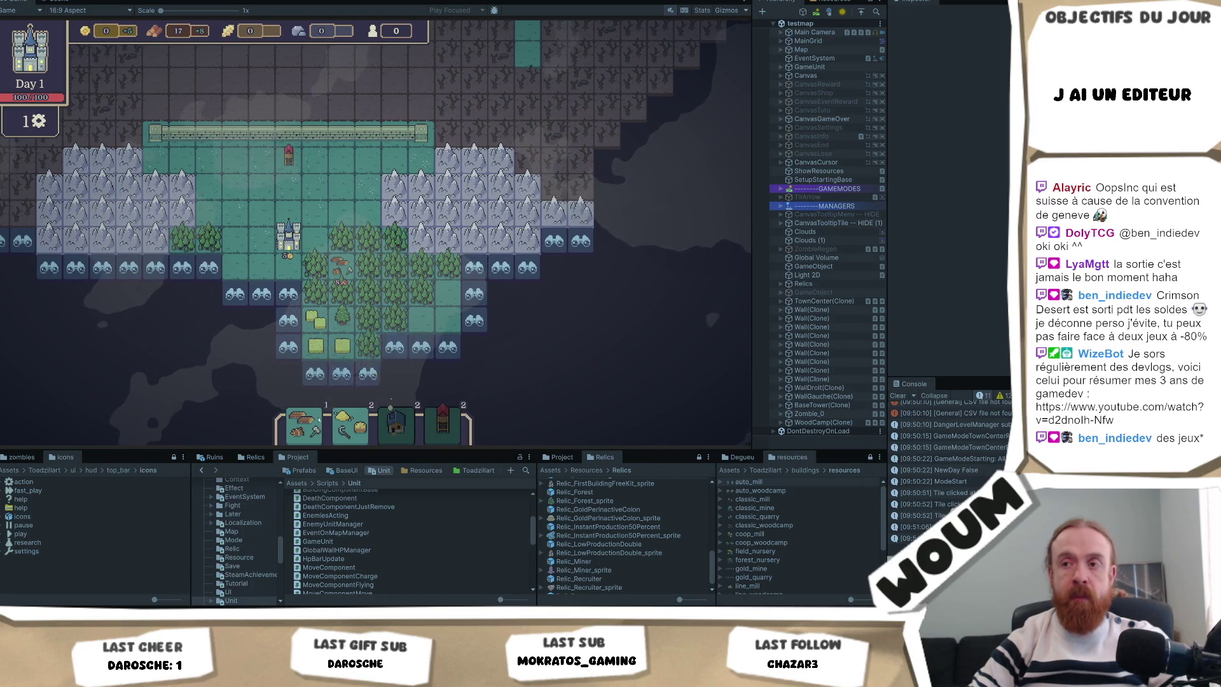
mouse_move(319, 421)
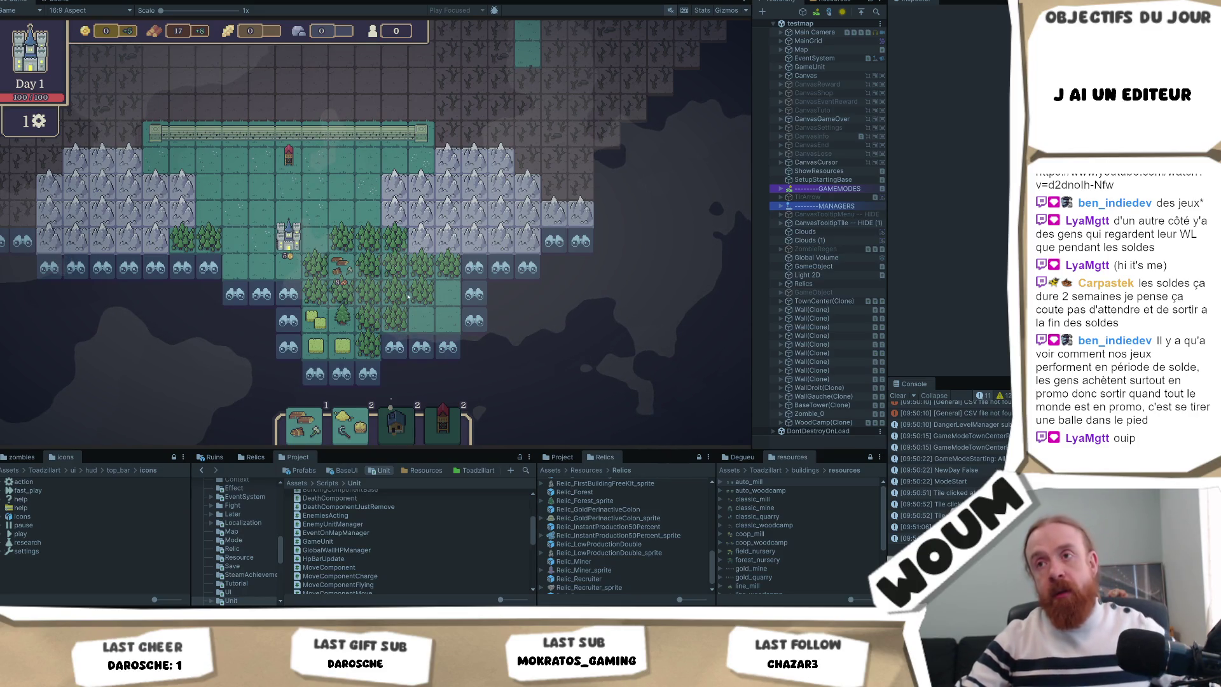
Inspect the forest tile beside the settlement and pan the map toward unexplored tiles
click(410, 294)
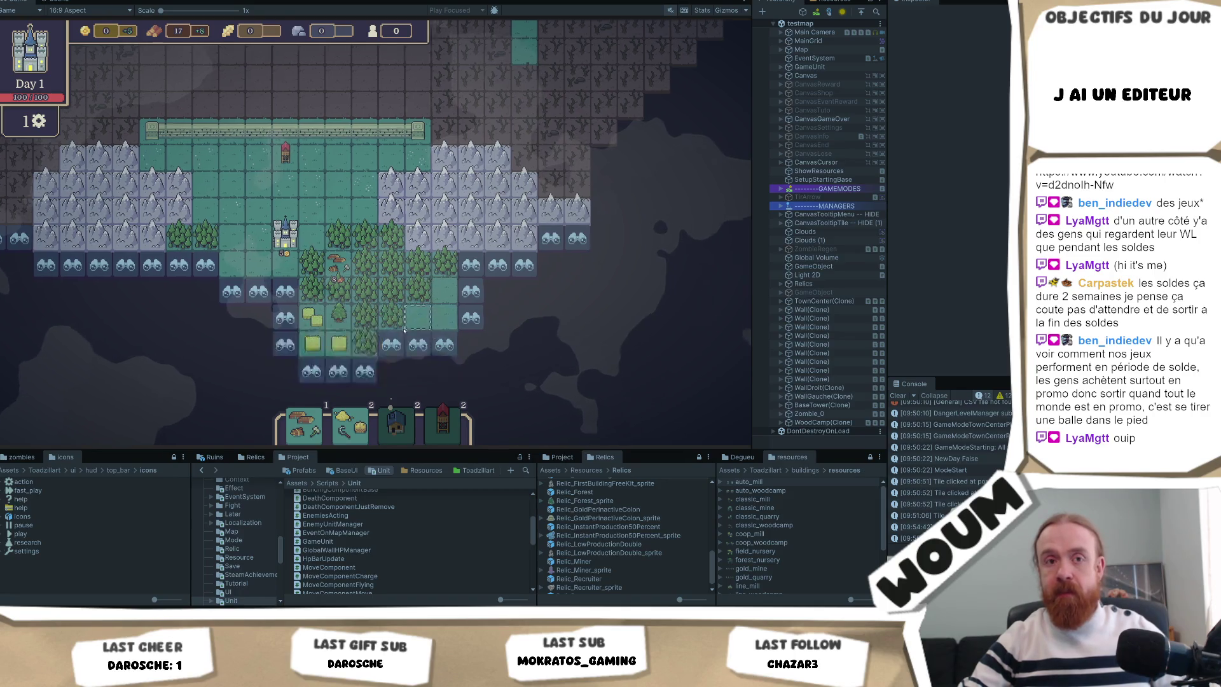
key(d)
key(s)
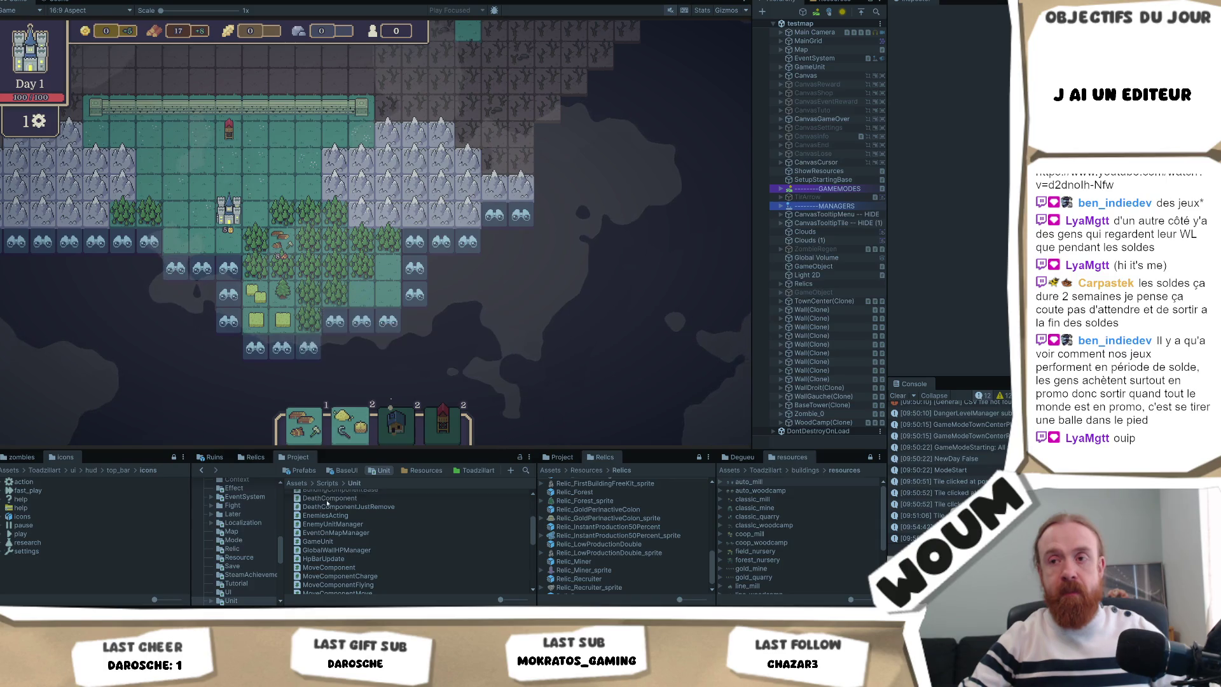
Use Day 1's last reveal on the discoverable tile, then take the Timber Camp kit on Day 2
click(414, 249)
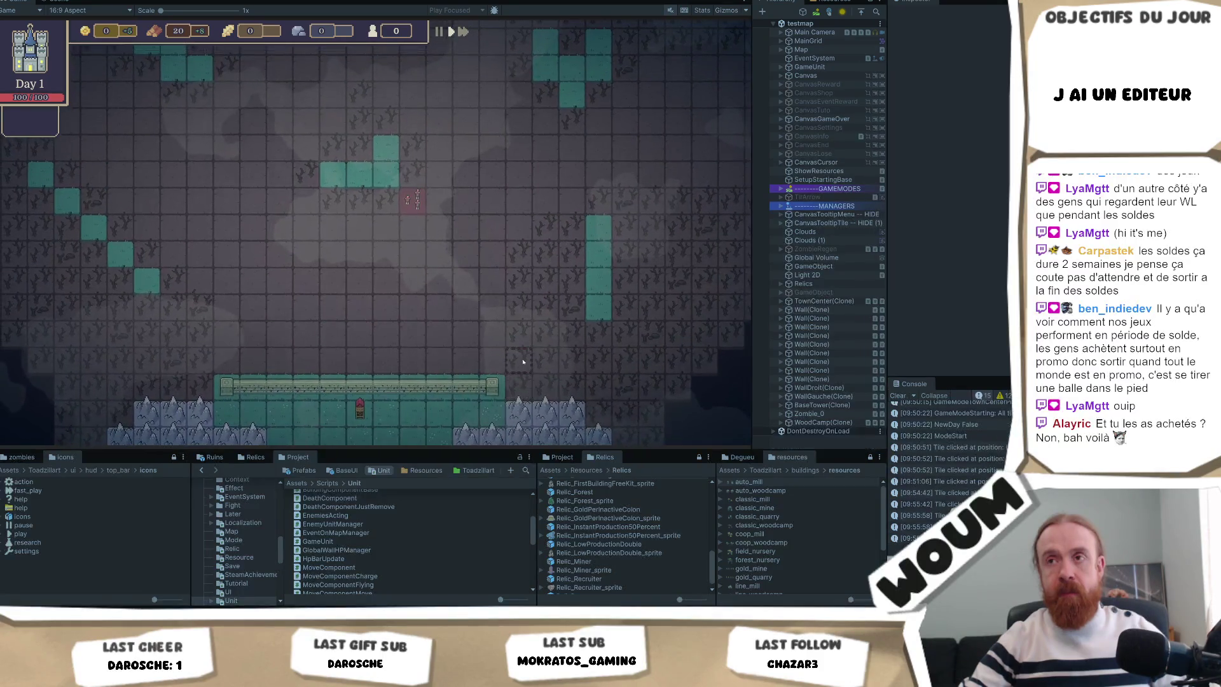
mouse_move(522, 385)
mouse_down()
mouse_move(478, 353)
mouse_move(450, 303)
mouse_up()
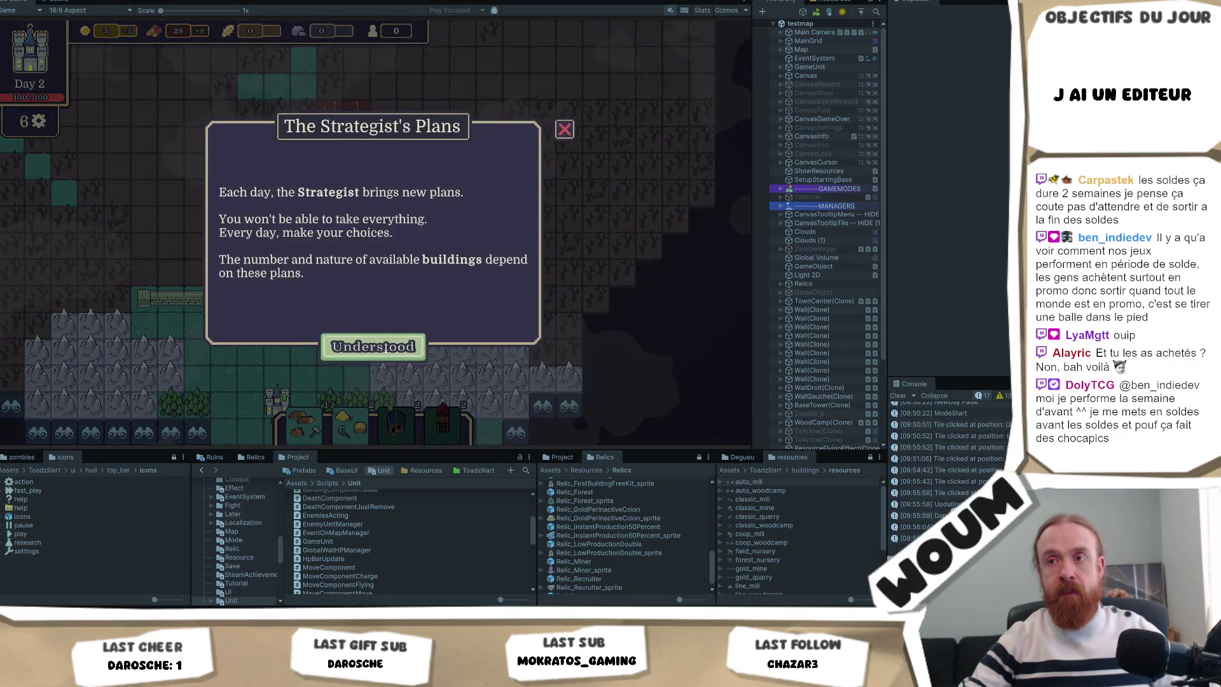
click(385, 347)
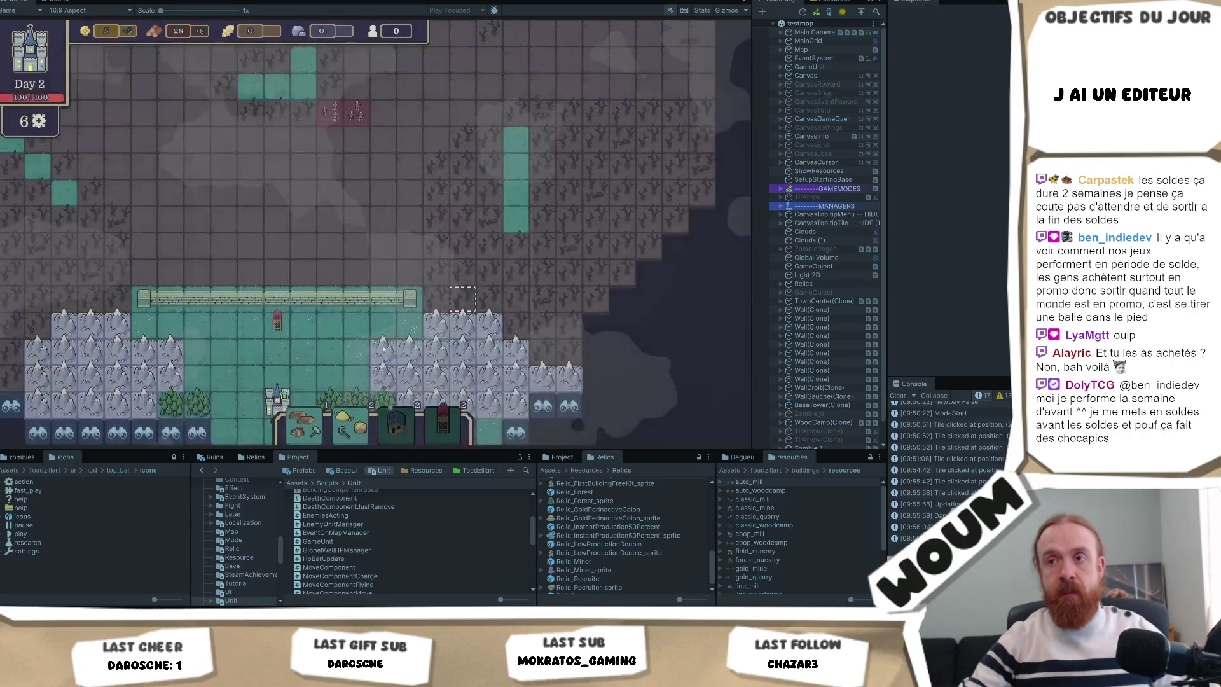
click(358, 329)
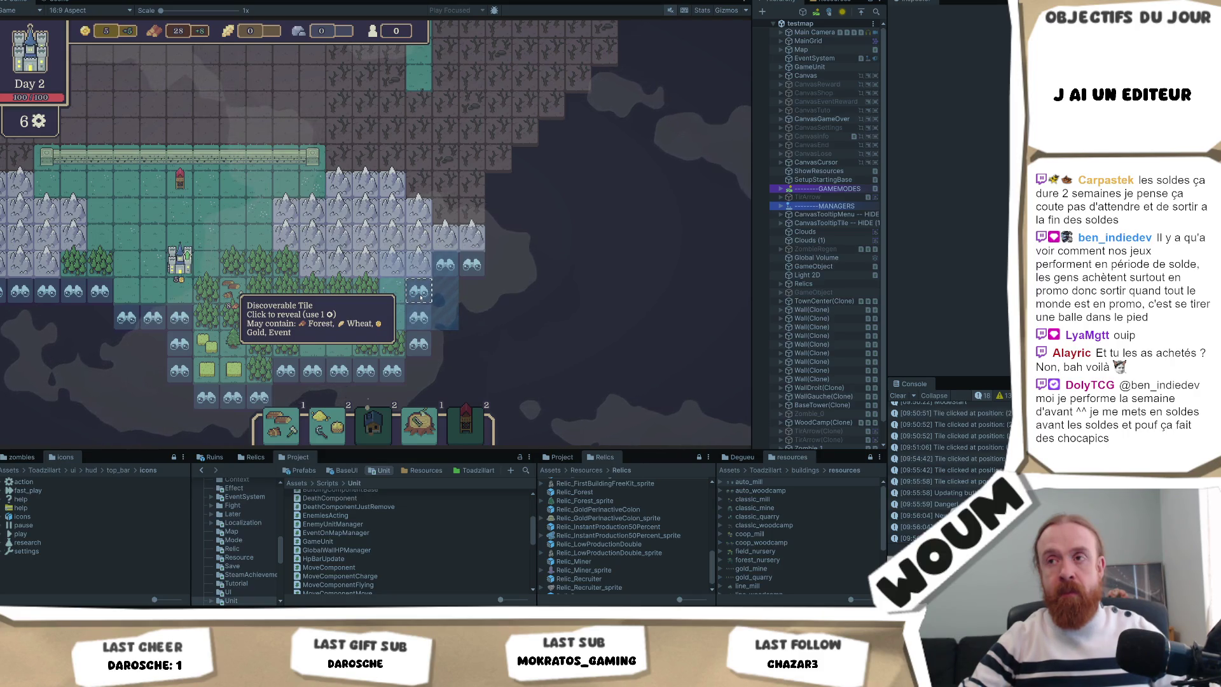
Reveal the last six Day 2 tiles east of the forest, uncovering woodcamps and bringing wood to 53
click(420, 298)
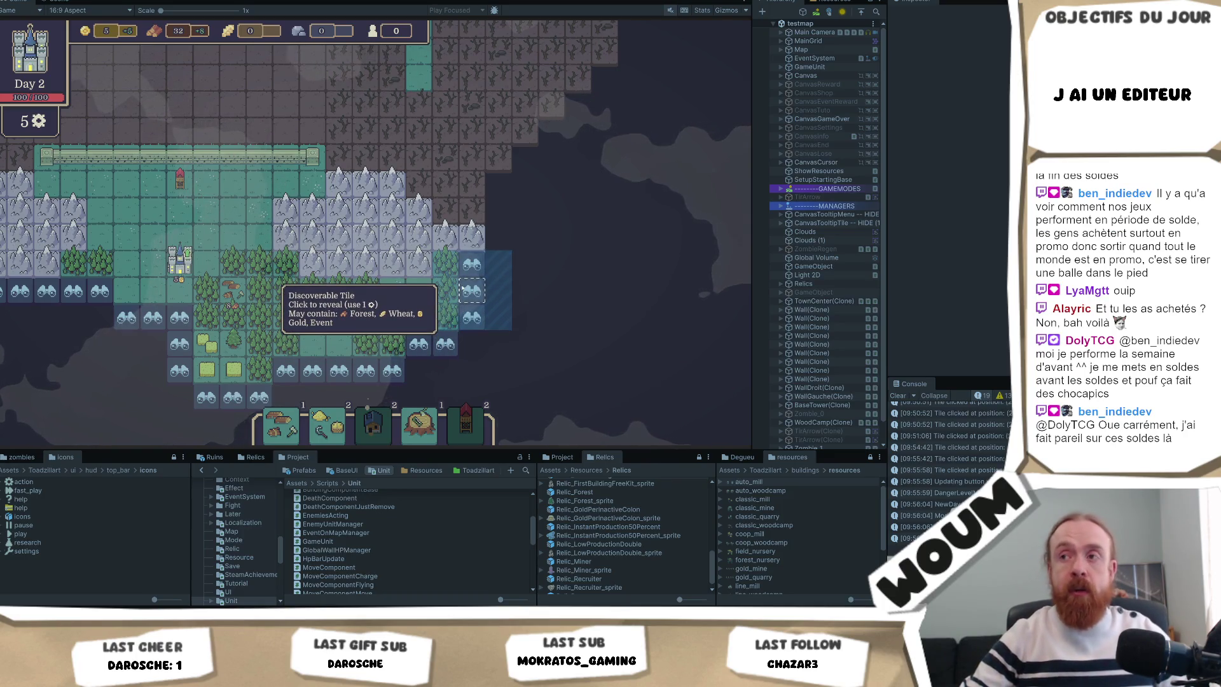
click(463, 288)
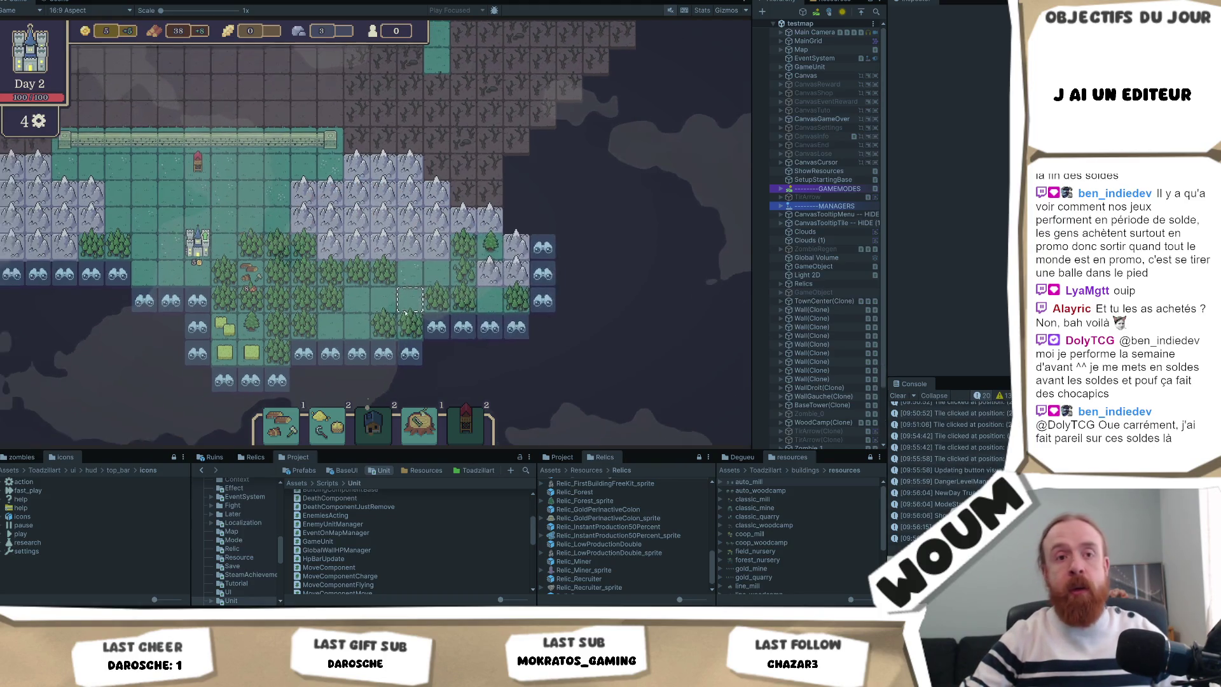
drag(394, 315, 342, 336)
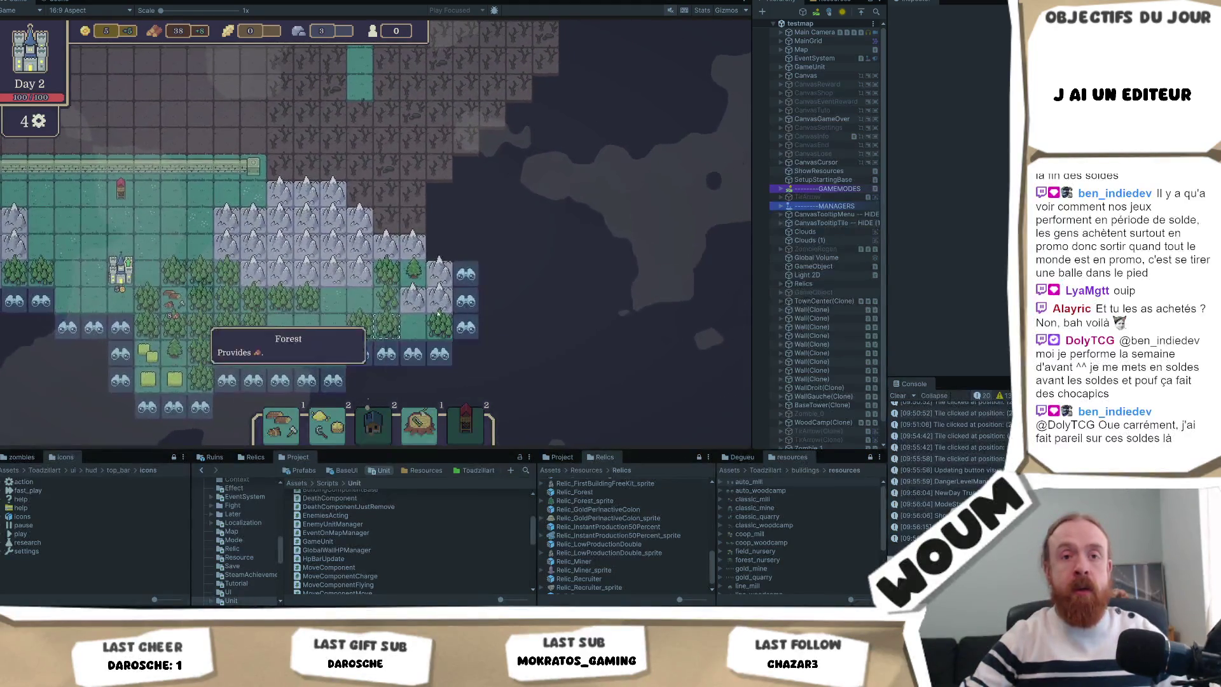
click(470, 280)
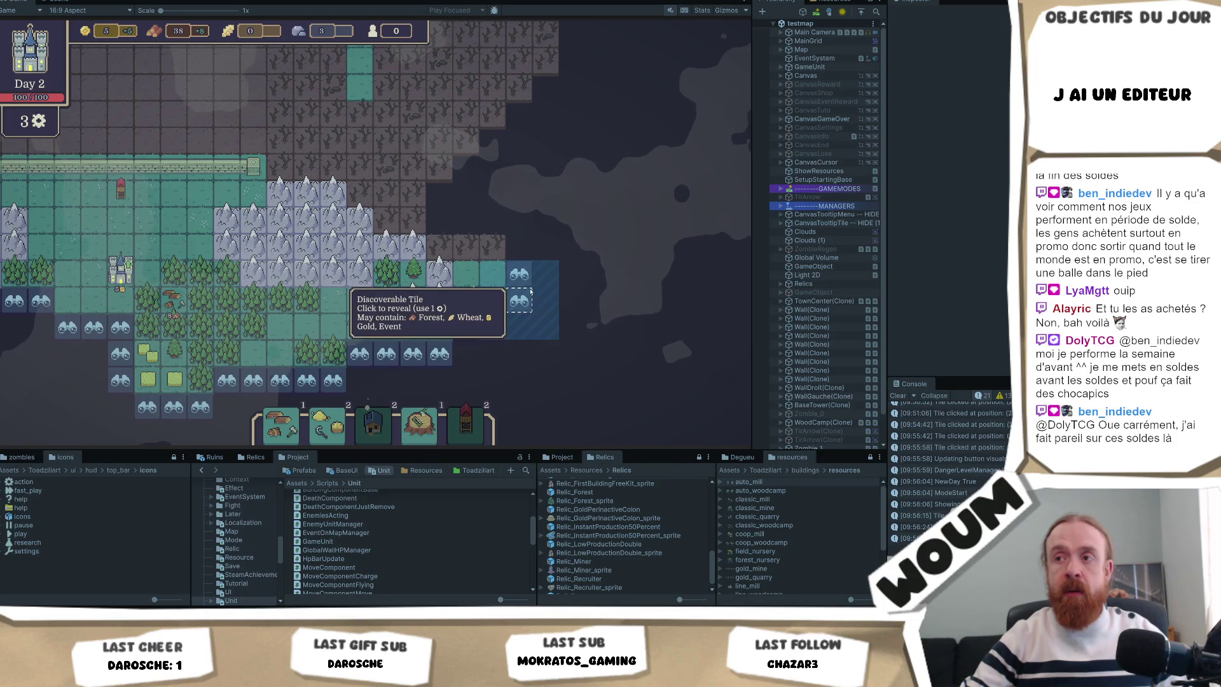
click(530, 292)
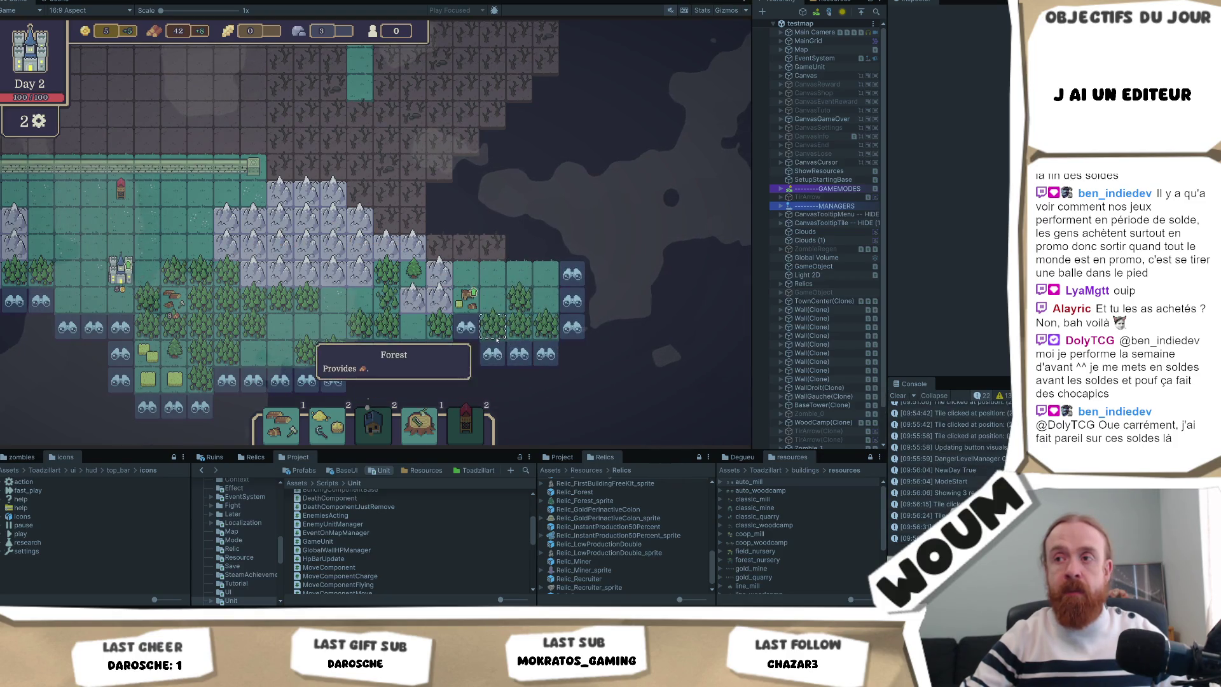
click(445, 352)
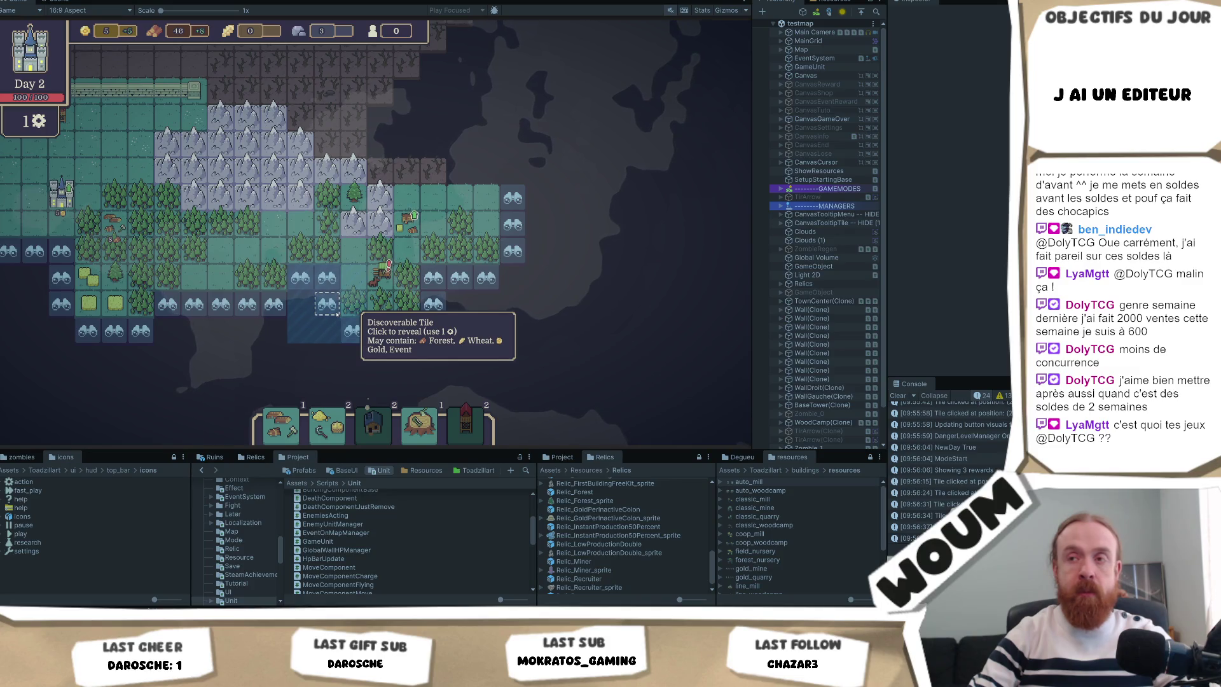
click(337, 313)
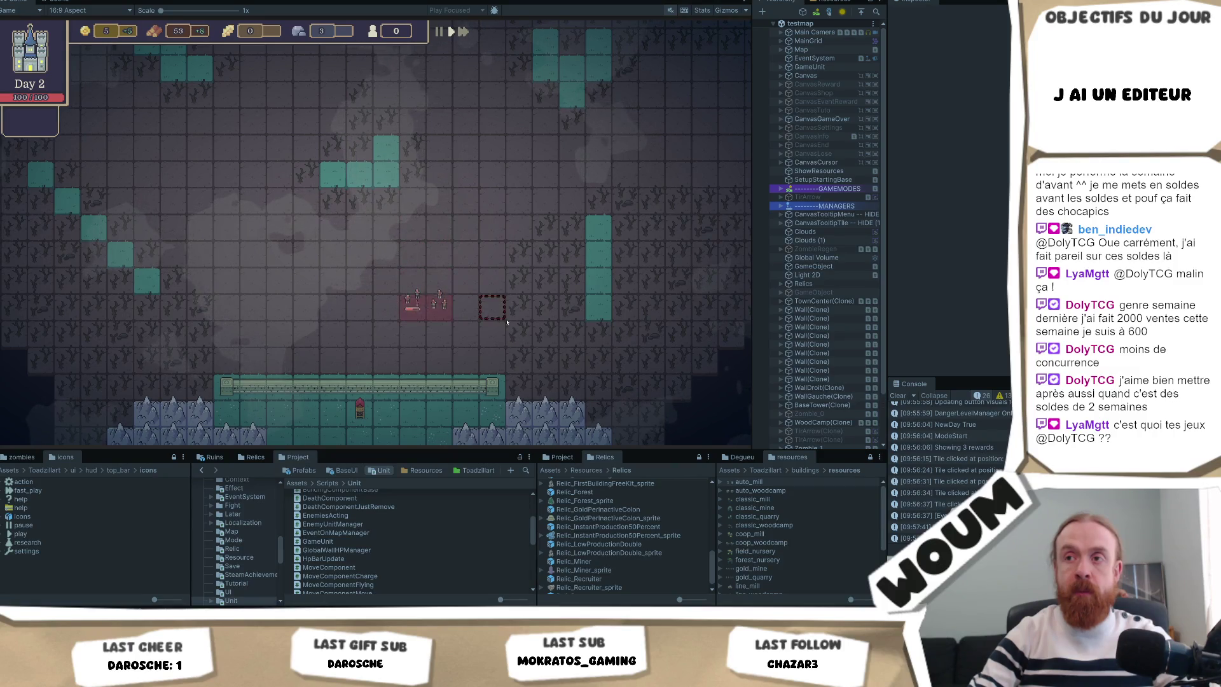
On Day 3, acknowledge the Explore tip and take the WindMill kit, with wood at 61 and 6 actions
key(Down)
key(Right)
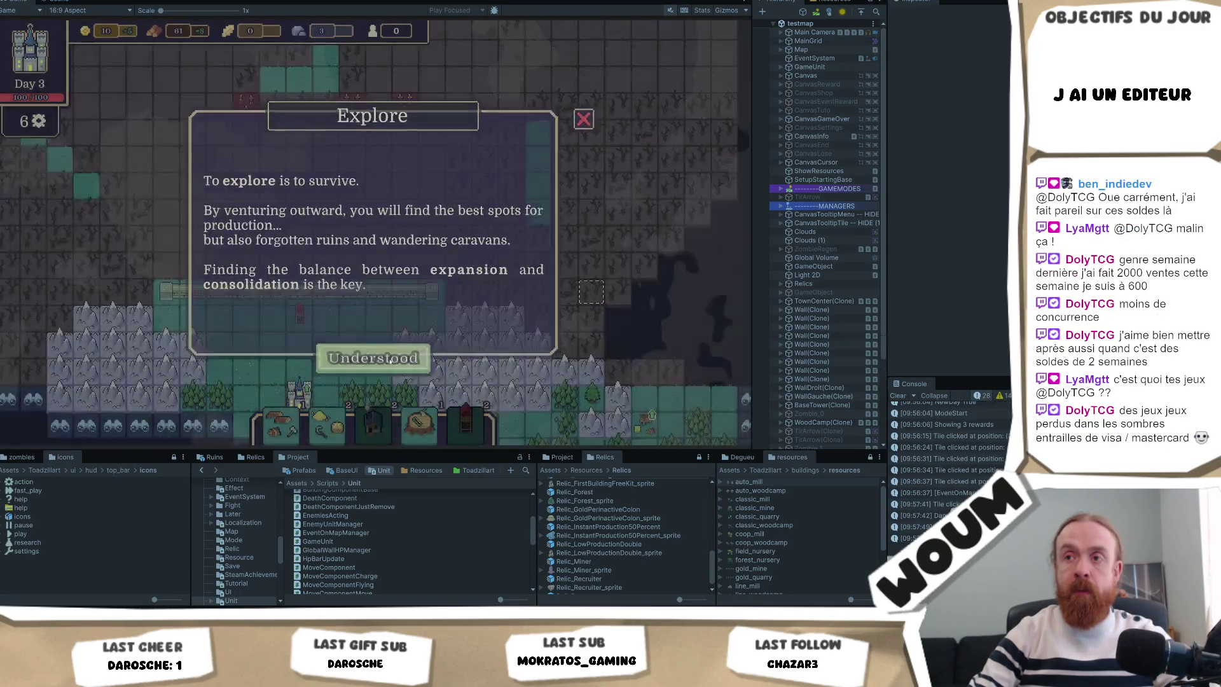
click(389, 360)
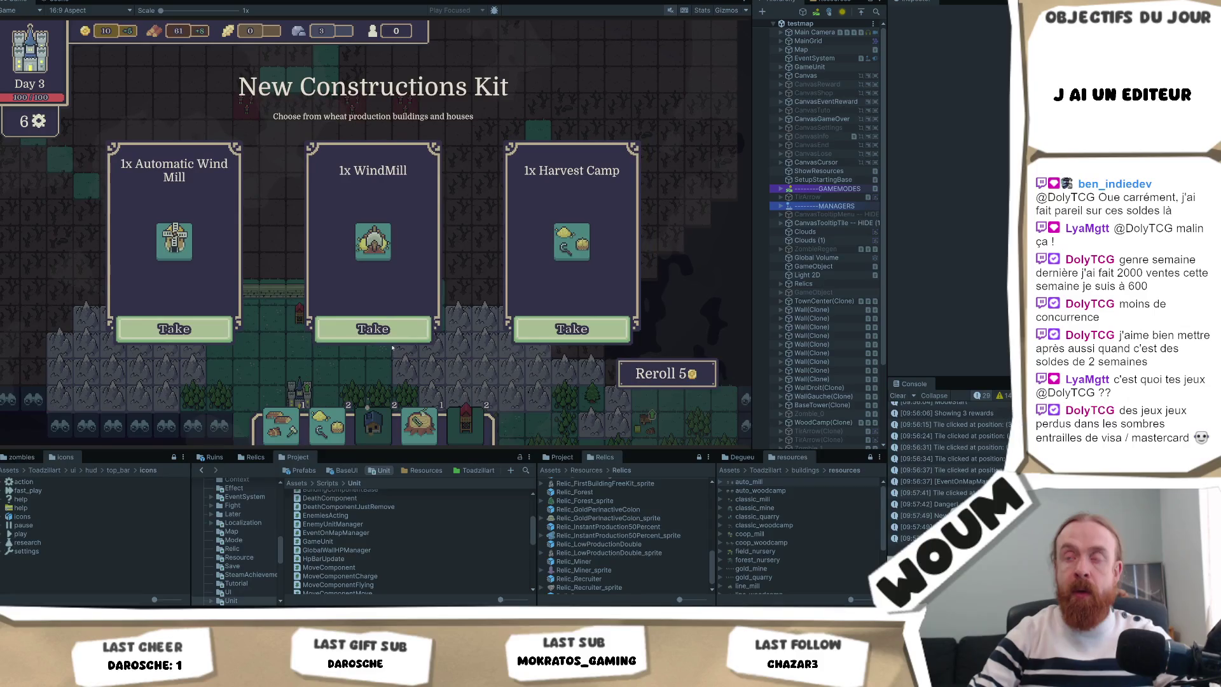
click(373, 331)
key(Down)
key(Down)
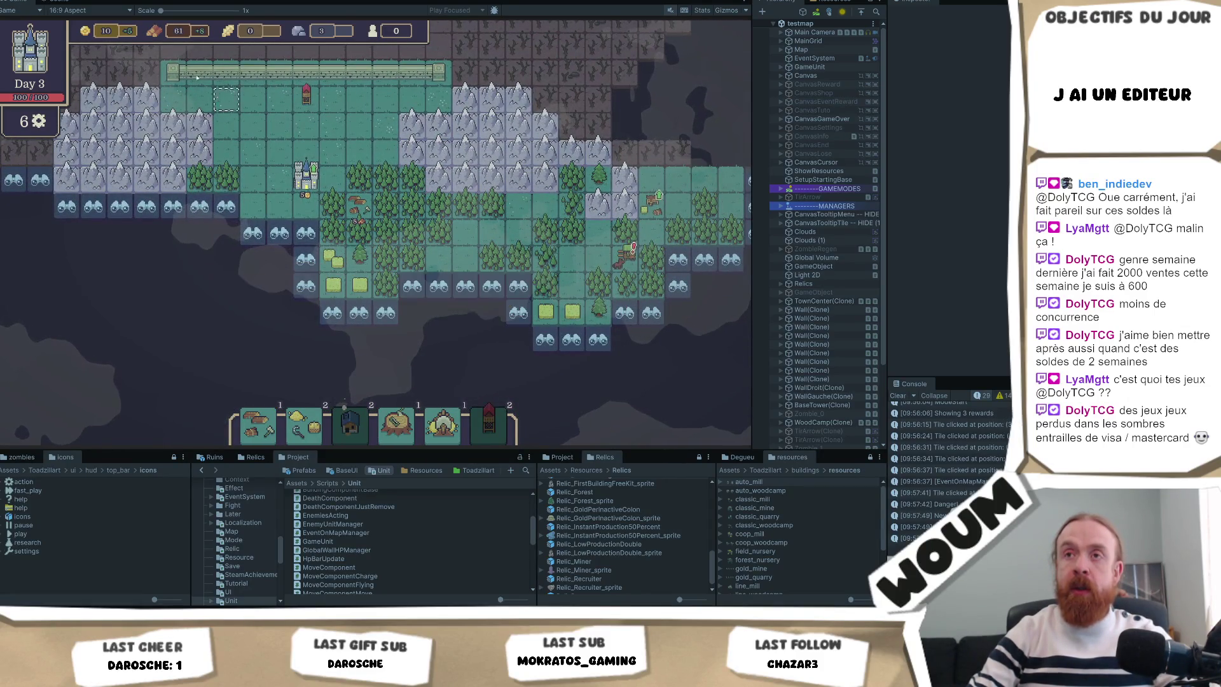
mouse_move(198, 36)
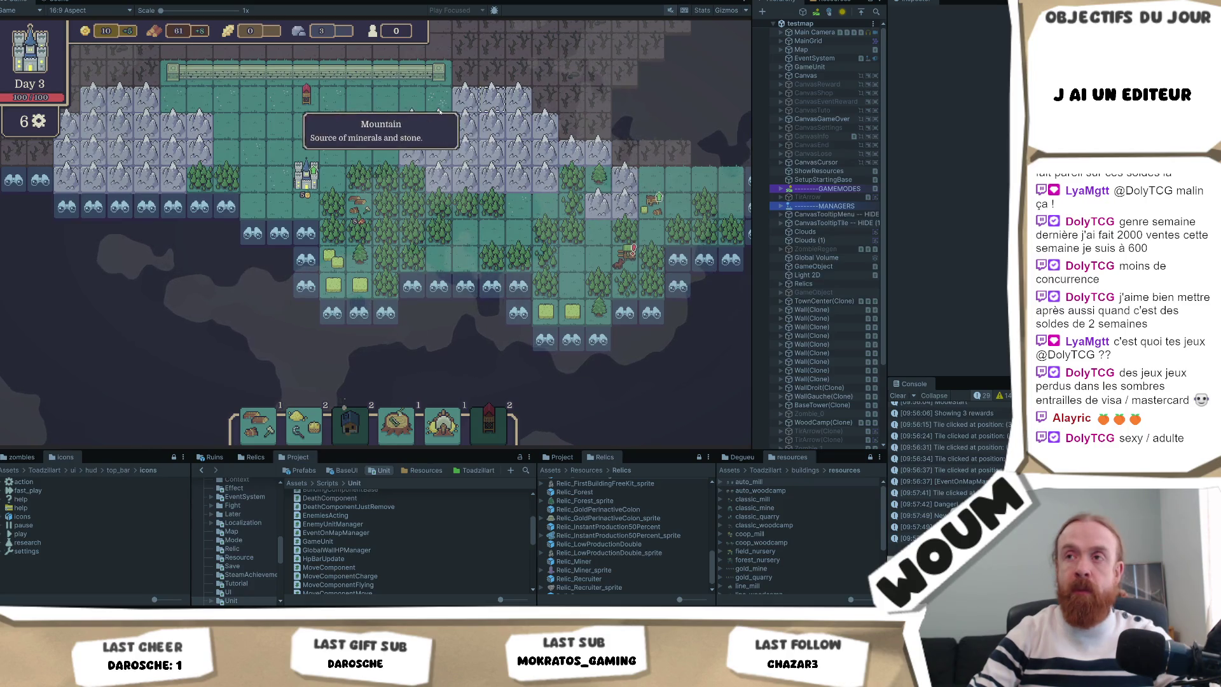
Pan the Day 3 map to show the discoverable tiles below the walled forest settlement
mouse_move(400, 100)
mouse_down()
mouse_move(348, 175)
mouse_move(334, 128)
mouse_up()
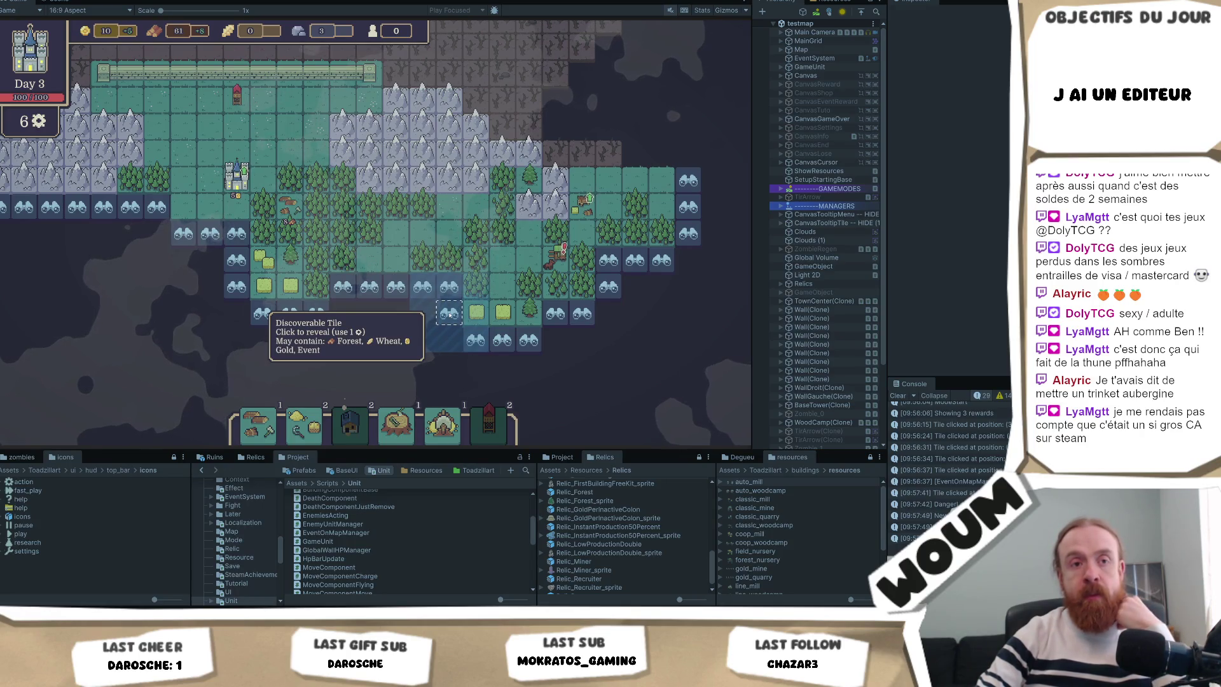
Reveal four southern tiles, uncovering wheat and forest, lifting wood to 71 with 2 actions left
click(449, 313)
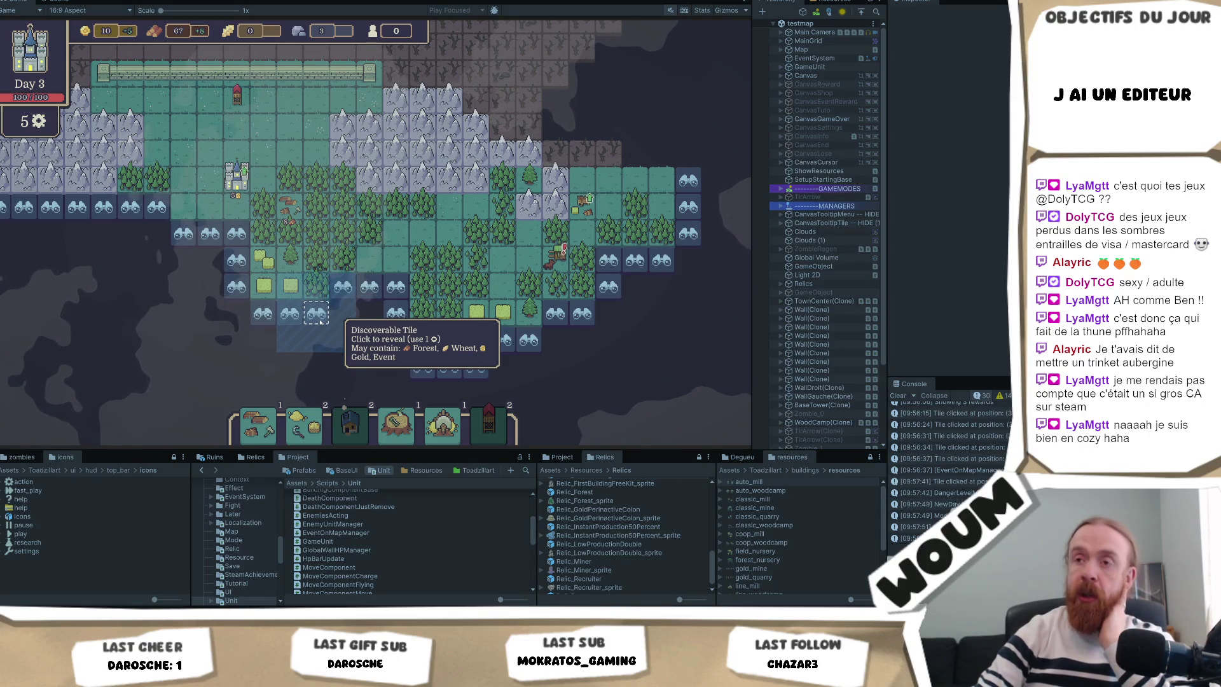
click(320, 321)
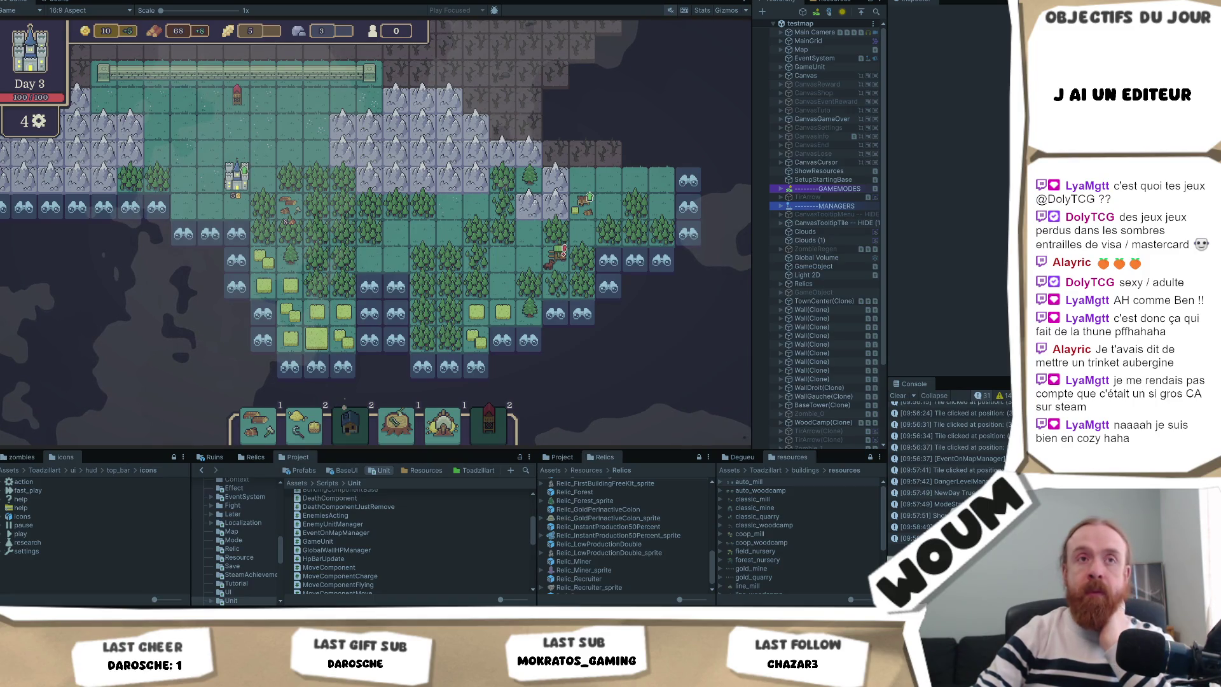
click(234, 264)
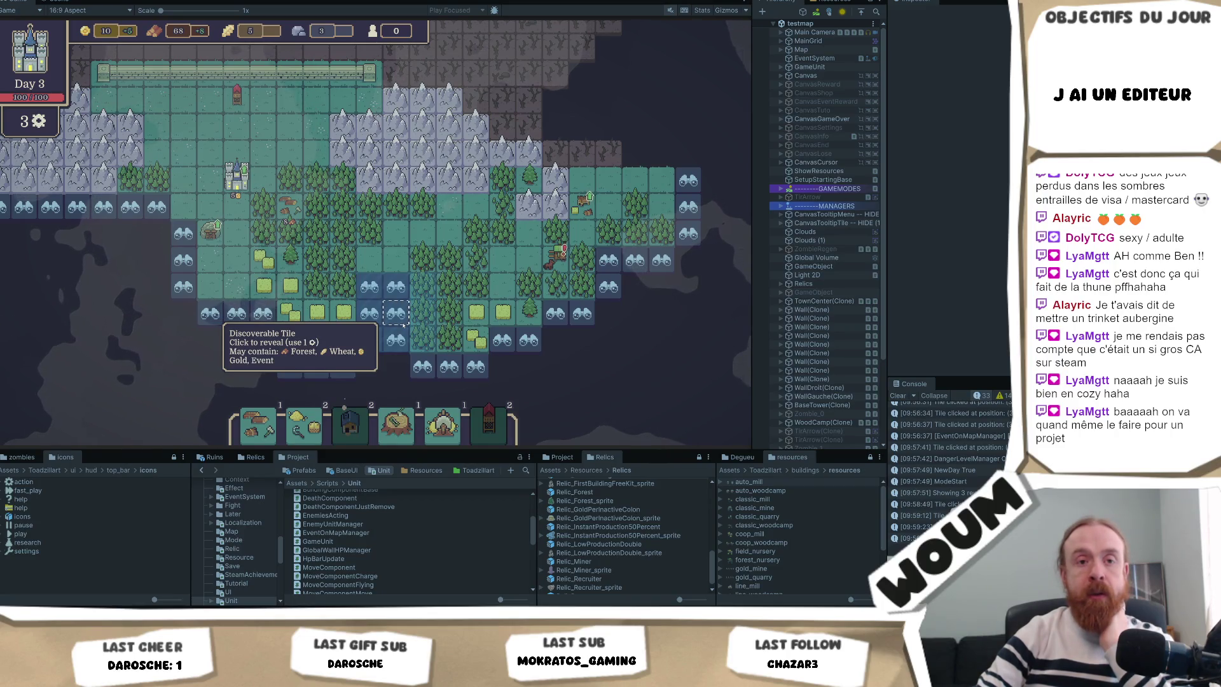
click(403, 322)
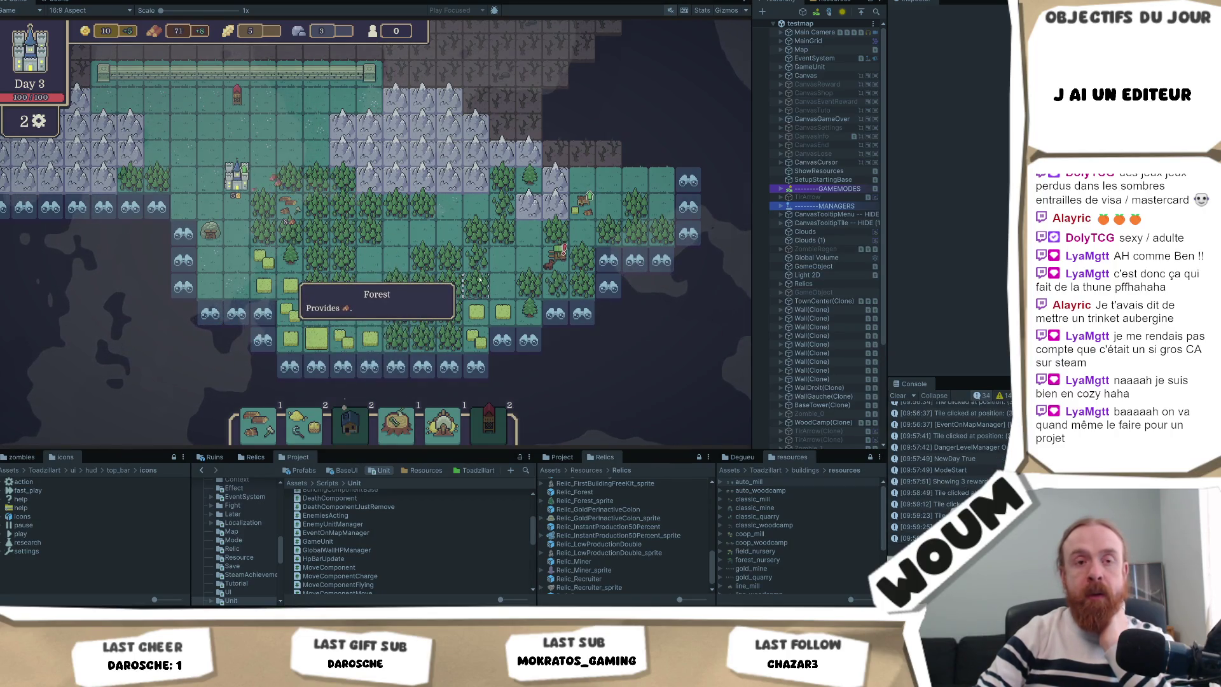
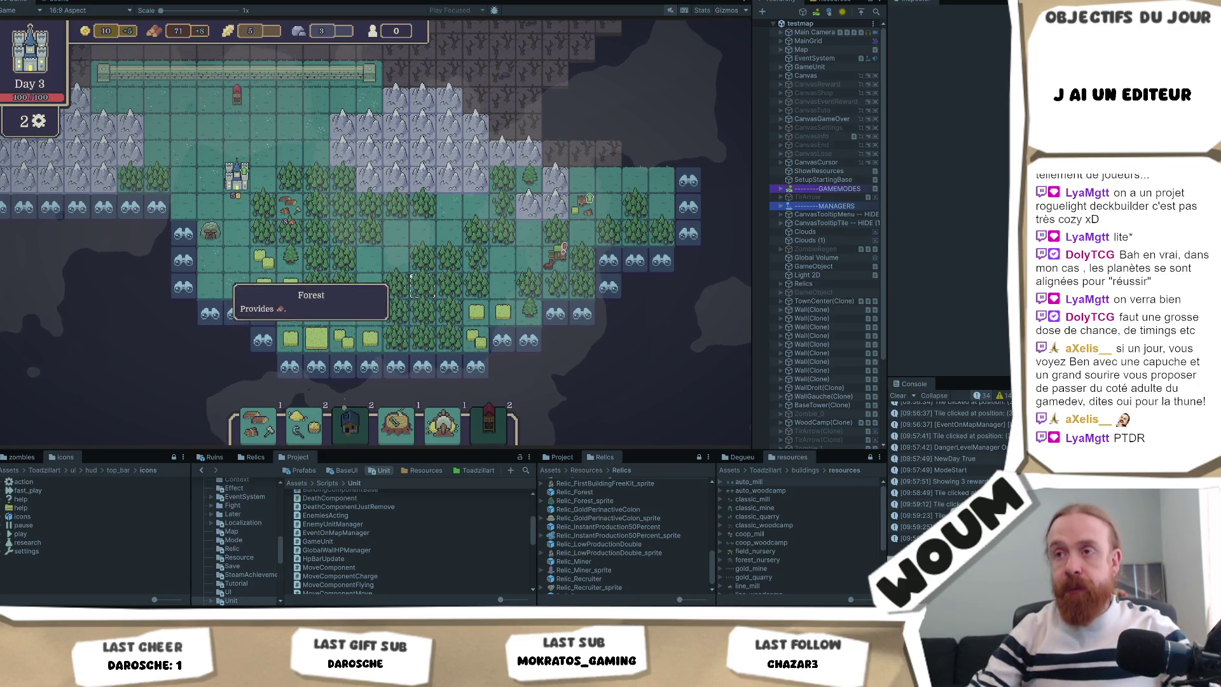
Select a forest tile, then pan the map so the castle and forest sit left of view
click(402, 277)
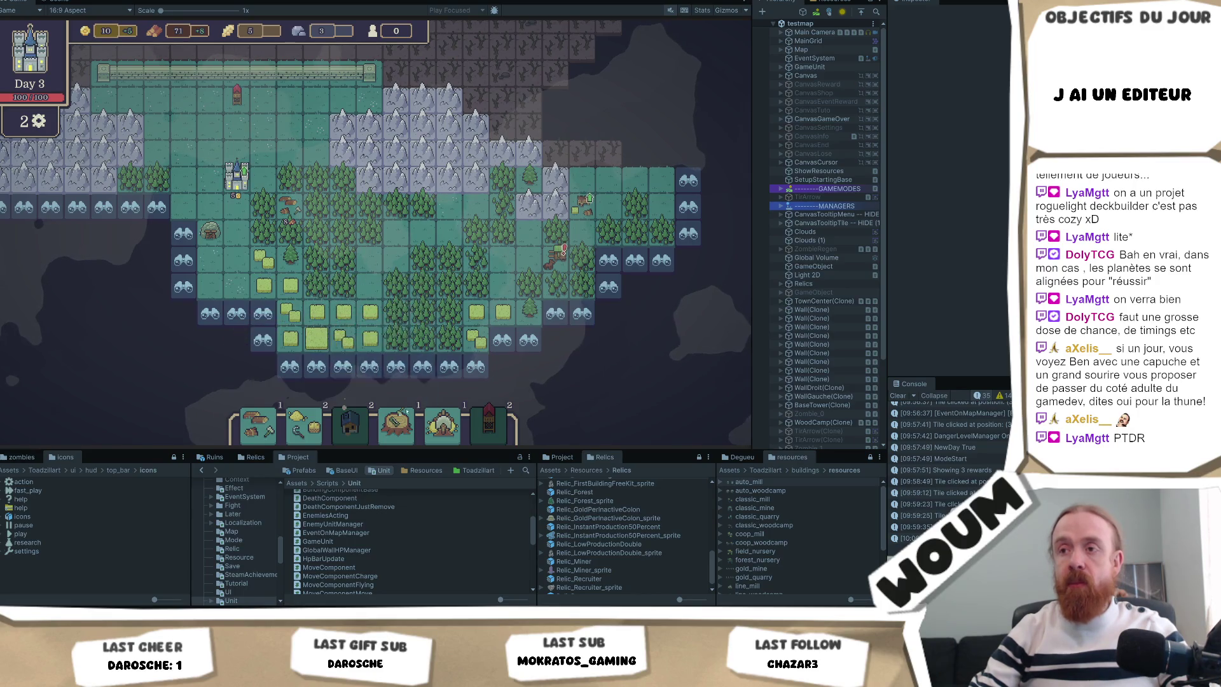
mouse_move(411, 422)
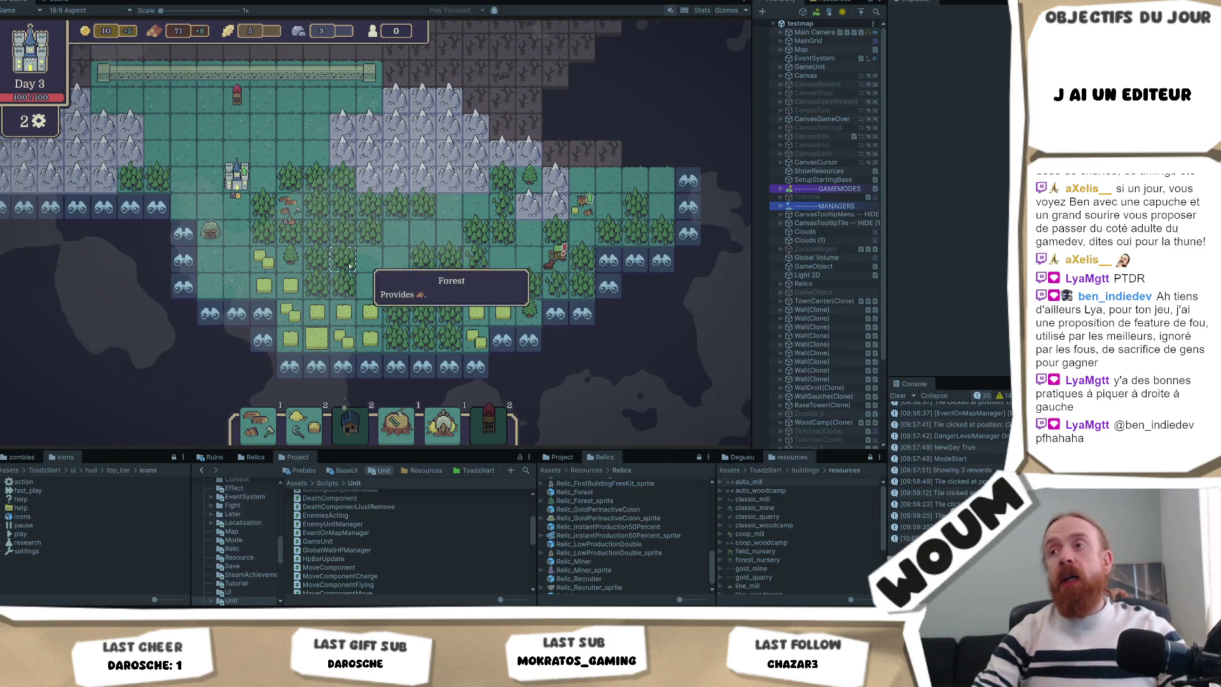
key(a)
key(s)
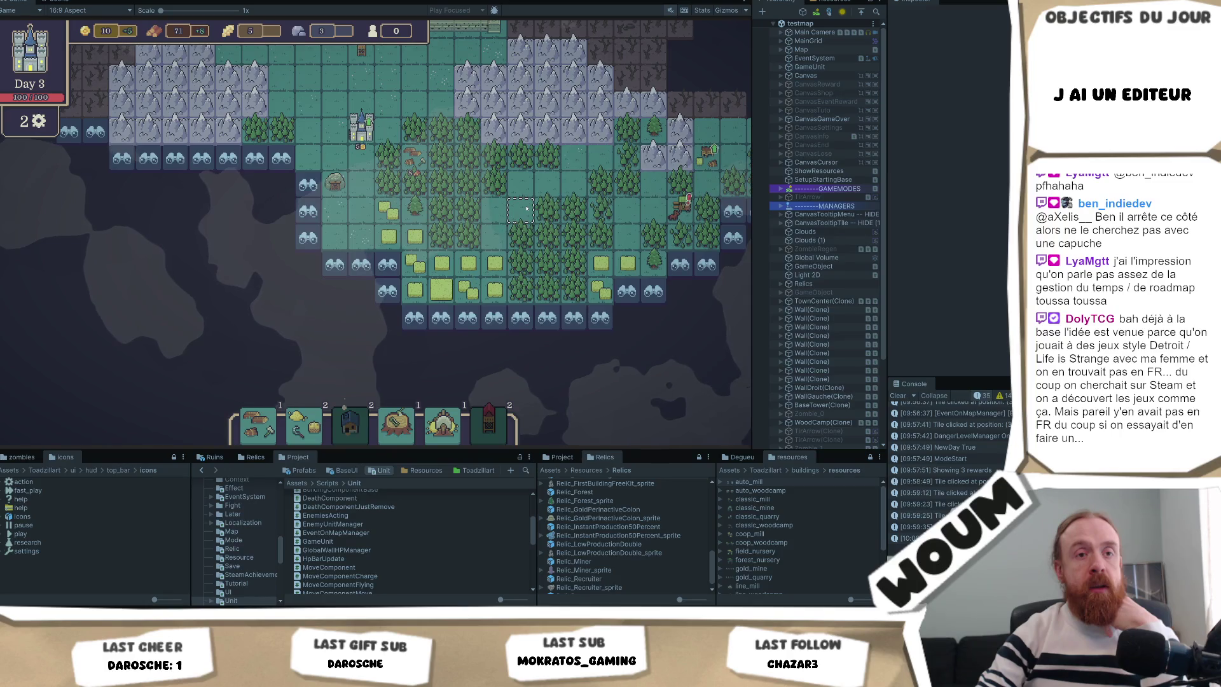
drag(527, 208, 466, 246)
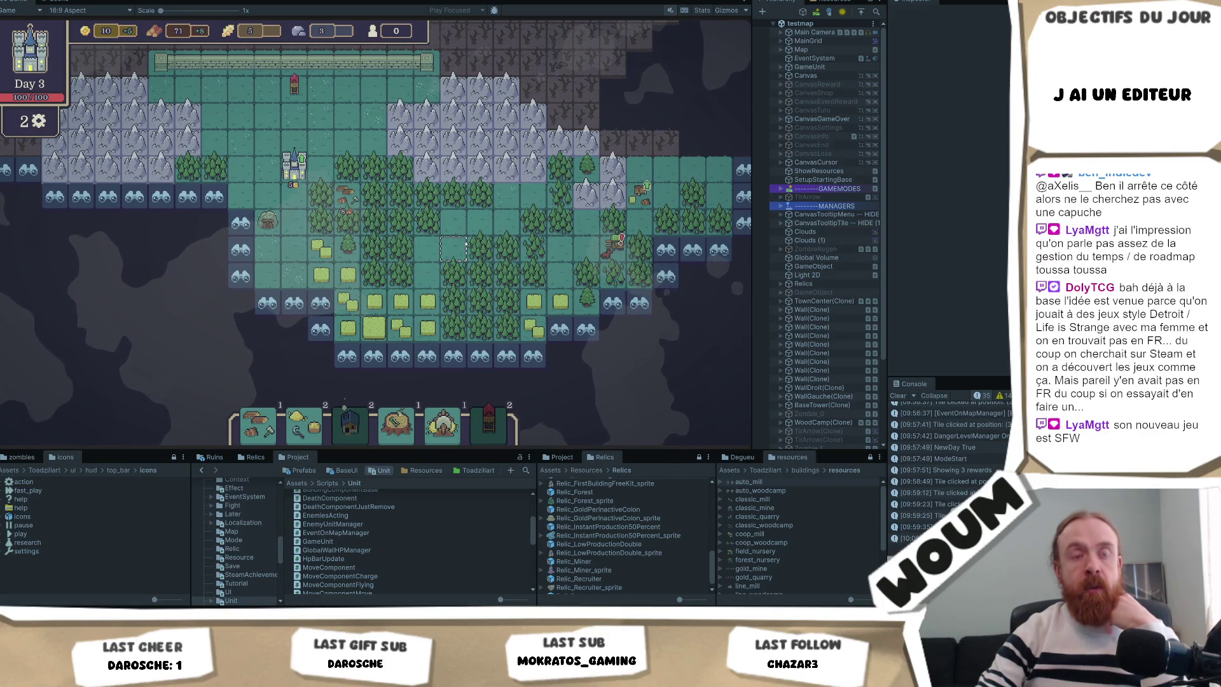
mouse_move(485, 242)
drag(485, 239, 389, 267)
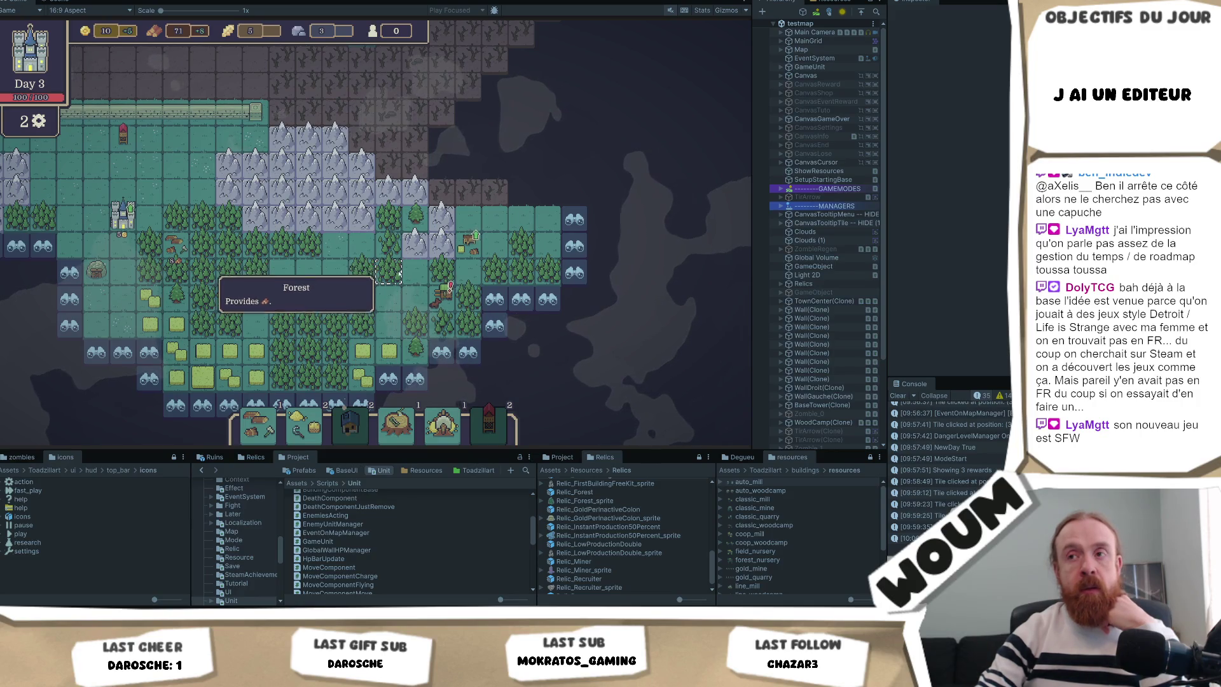
mouse_move(493, 291)
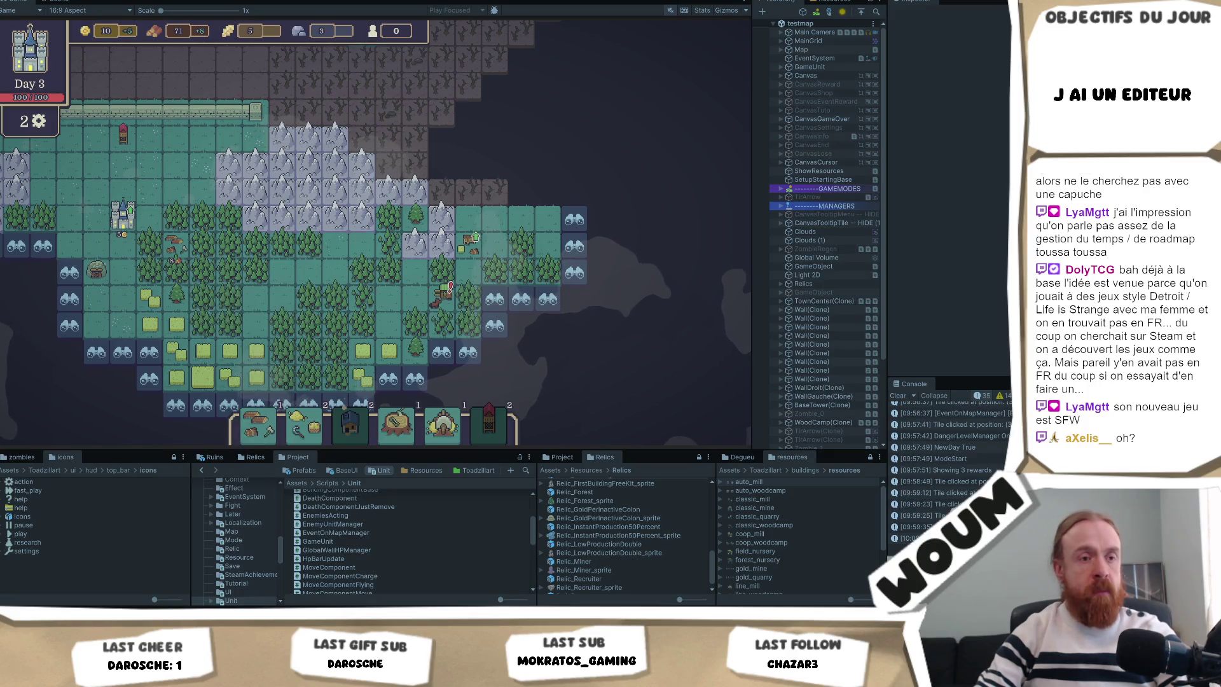
key(alt+Tab)
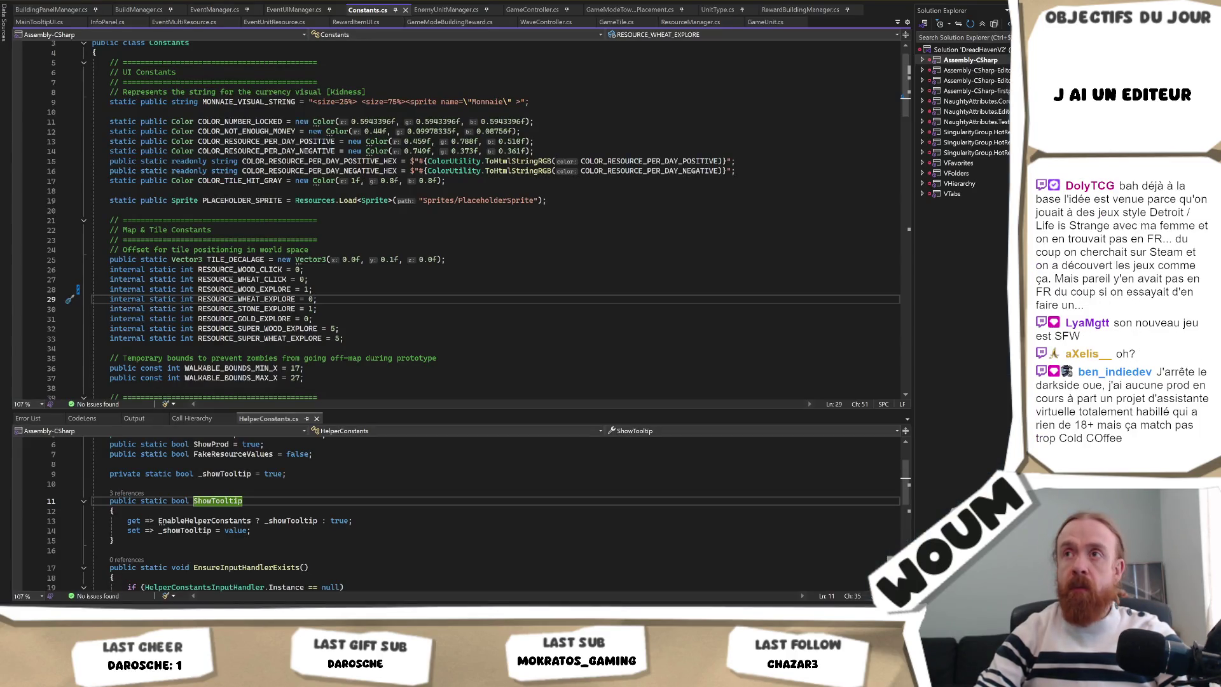
key(alt+Tab)
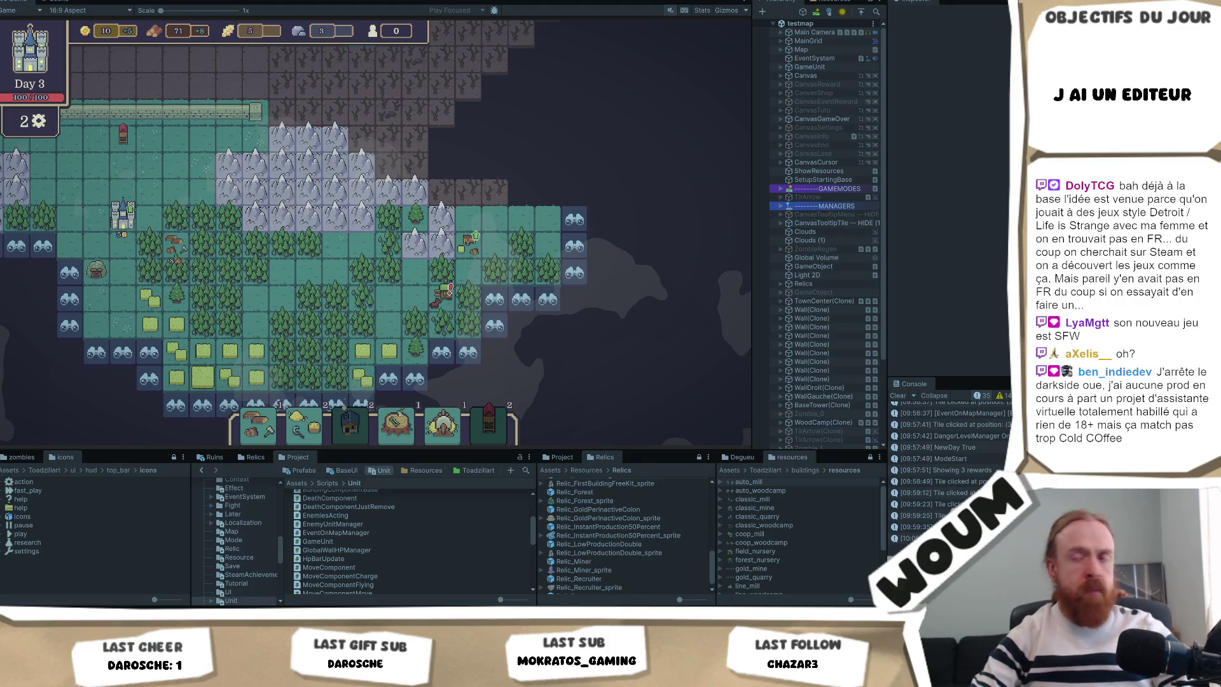
Toggle Play mode off with Ctrl+P to stop the playtest and reload the scene
mouse_move(338, 426)
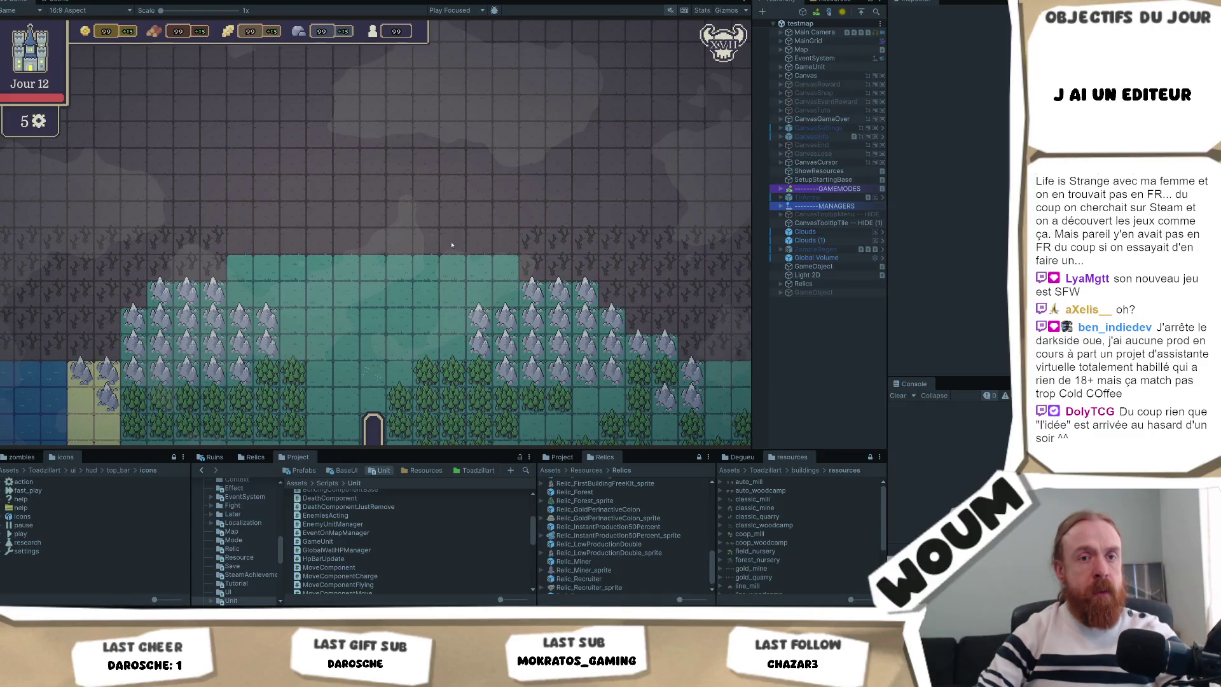
key(ctrl+p)
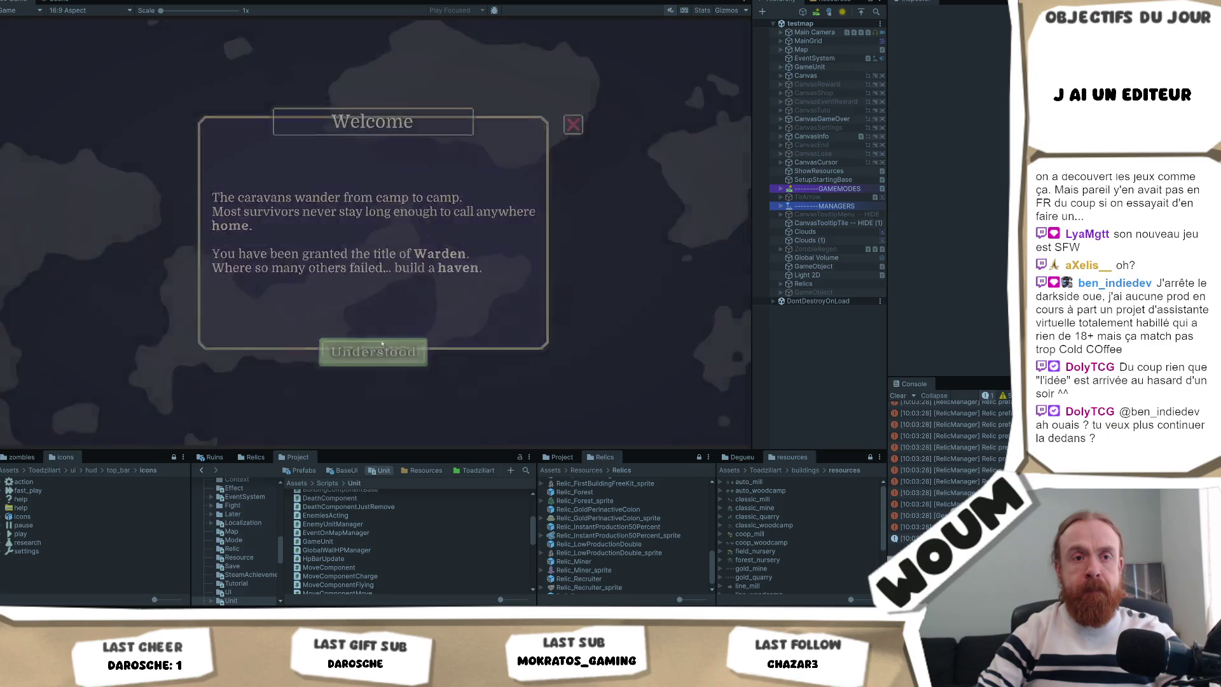
Dismiss the welcome dialog, place the town center, and close the Limited time tutorial
click(382, 346)
click(373, 372)
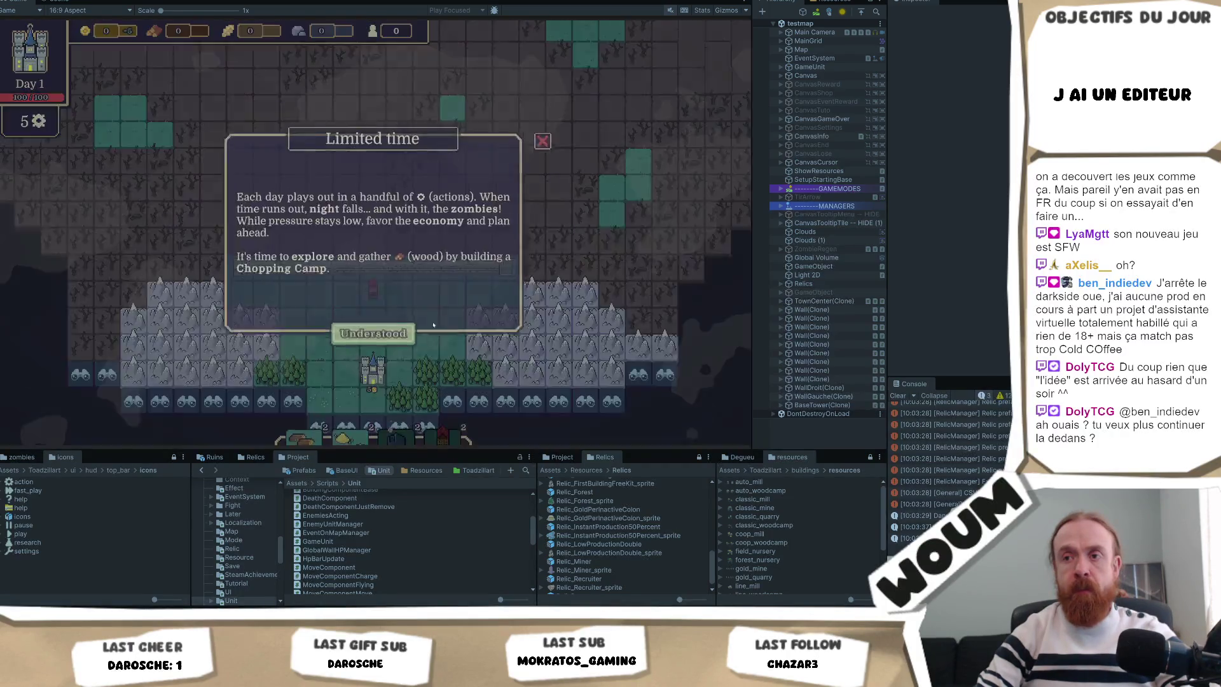
click(376, 334)
Look over the build cards, then close The Strategist's Plans dialog on Day 2
mouse_move(365, 432)
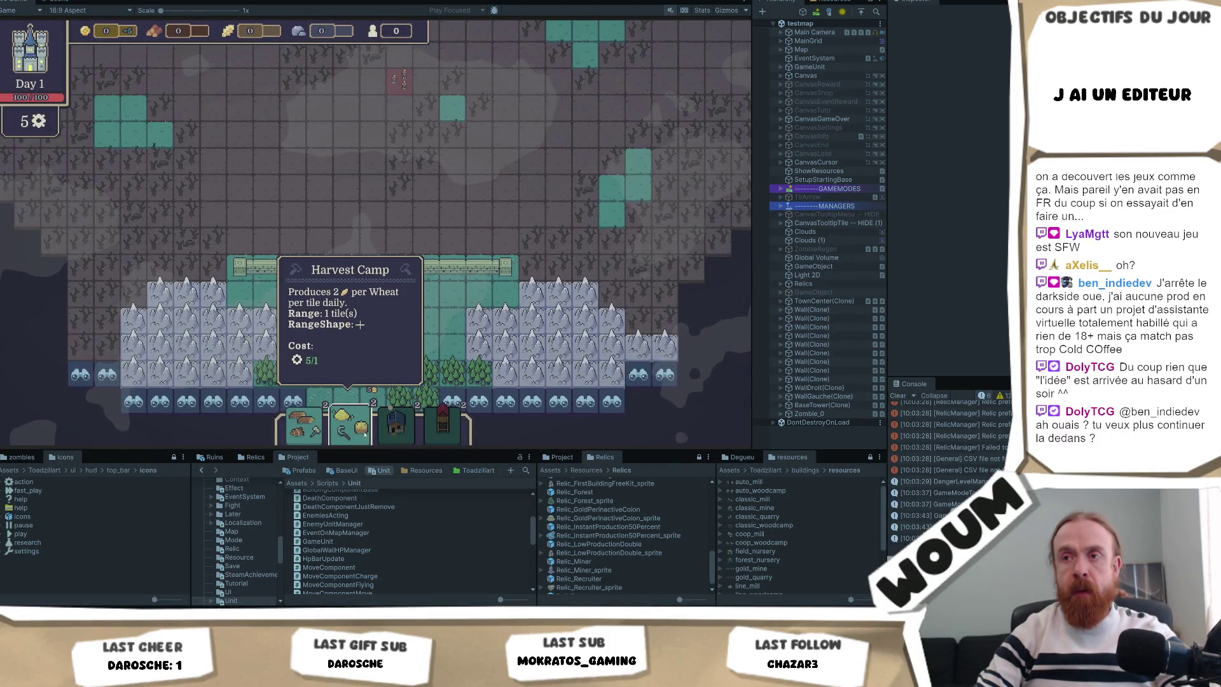
mouse_move(437, 437)
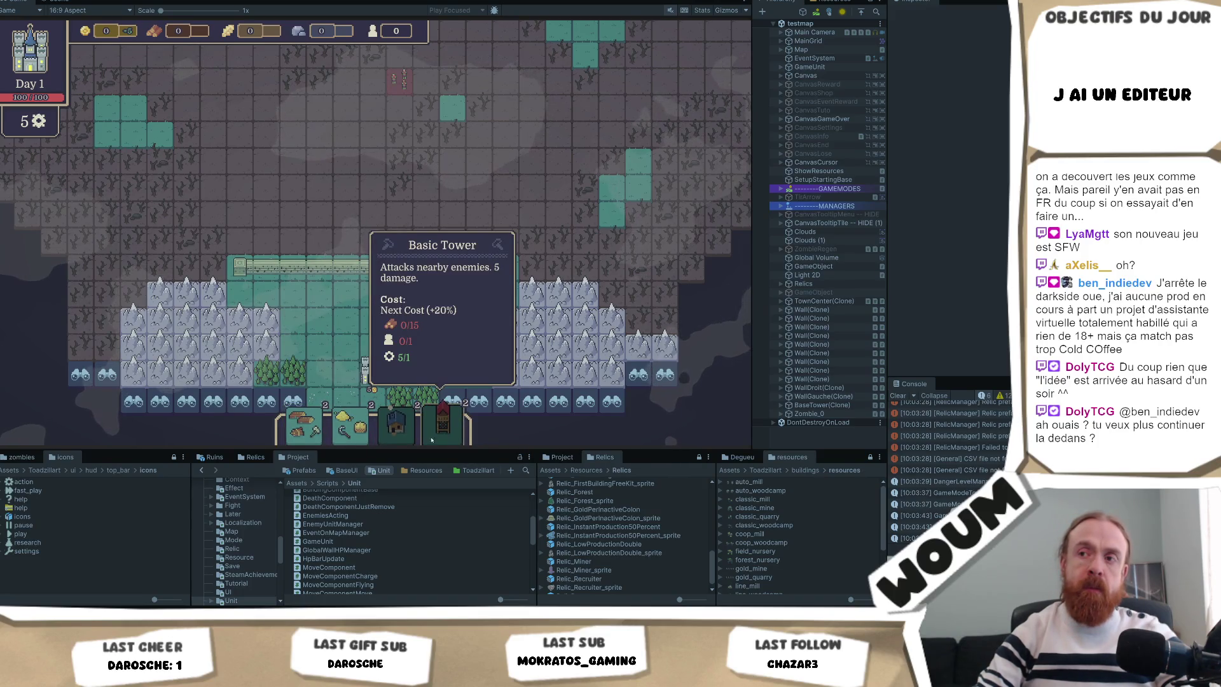
mouse_move(402, 444)
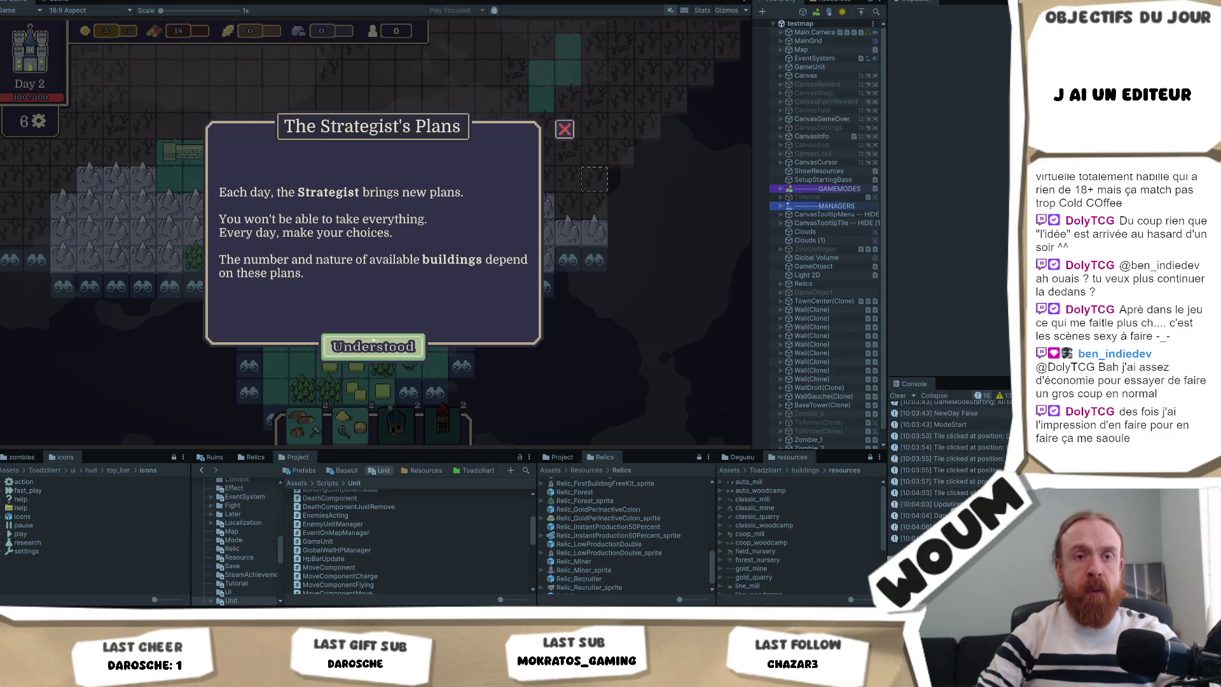
click(373, 343)
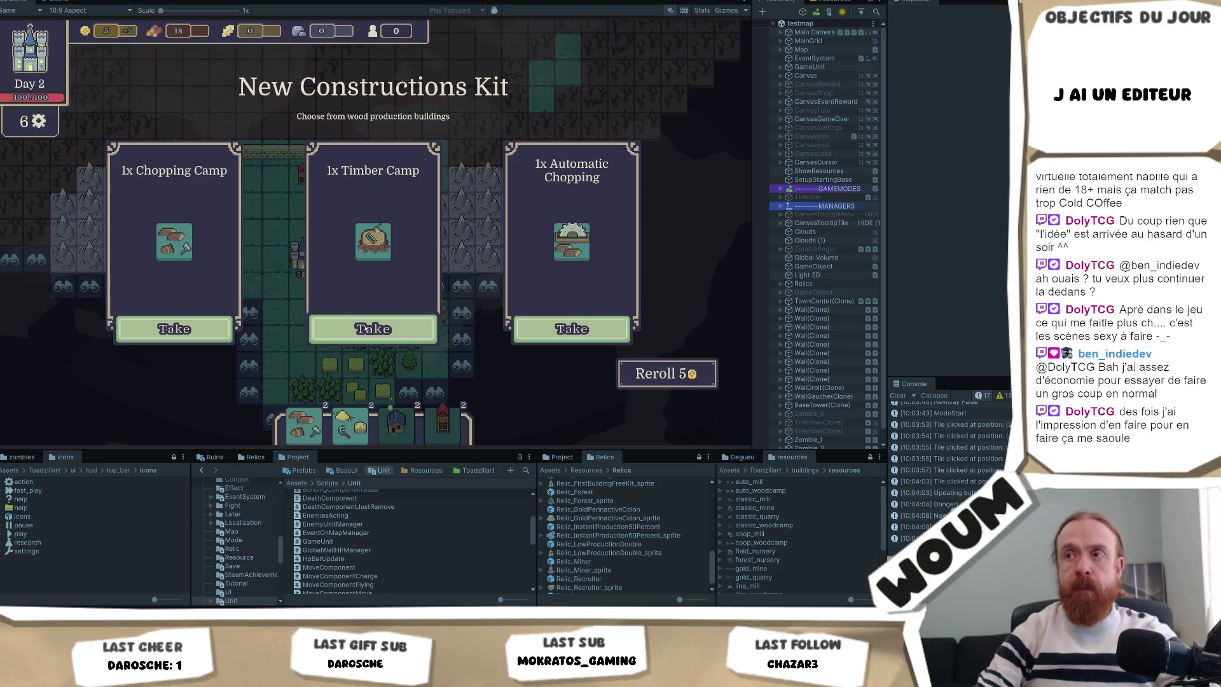
Take the Timber Camp from the kit and reveal two discoverable tiles beside the forest
click(374, 329)
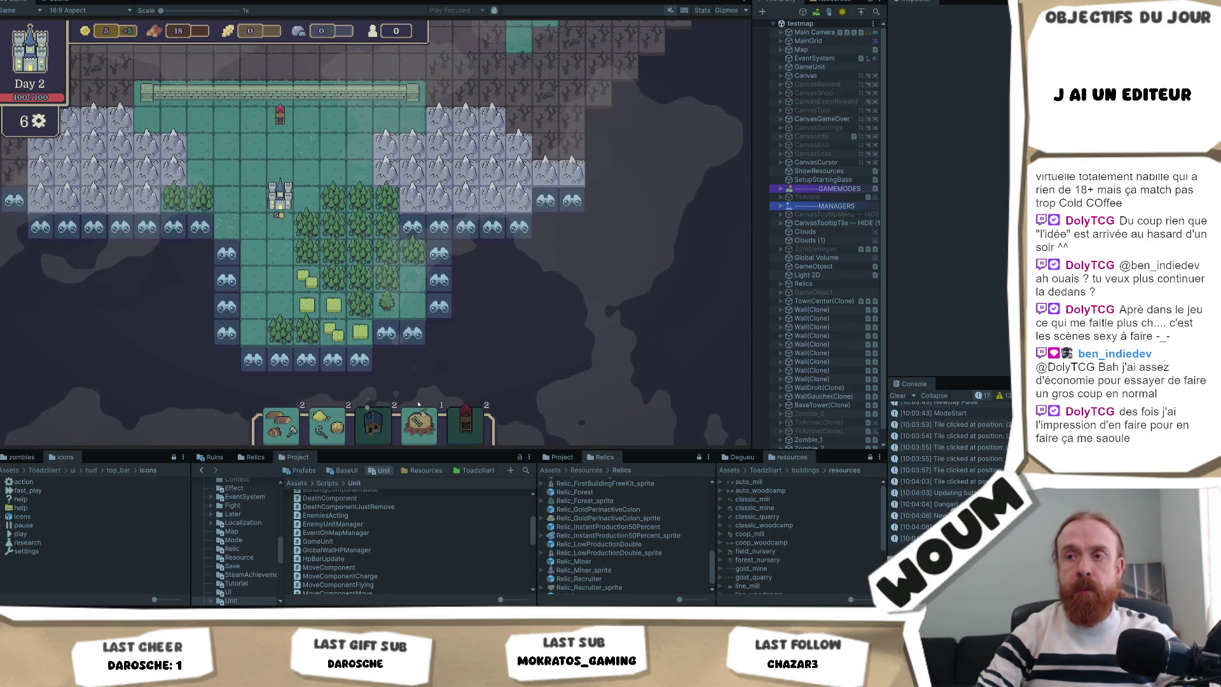
click(418, 405)
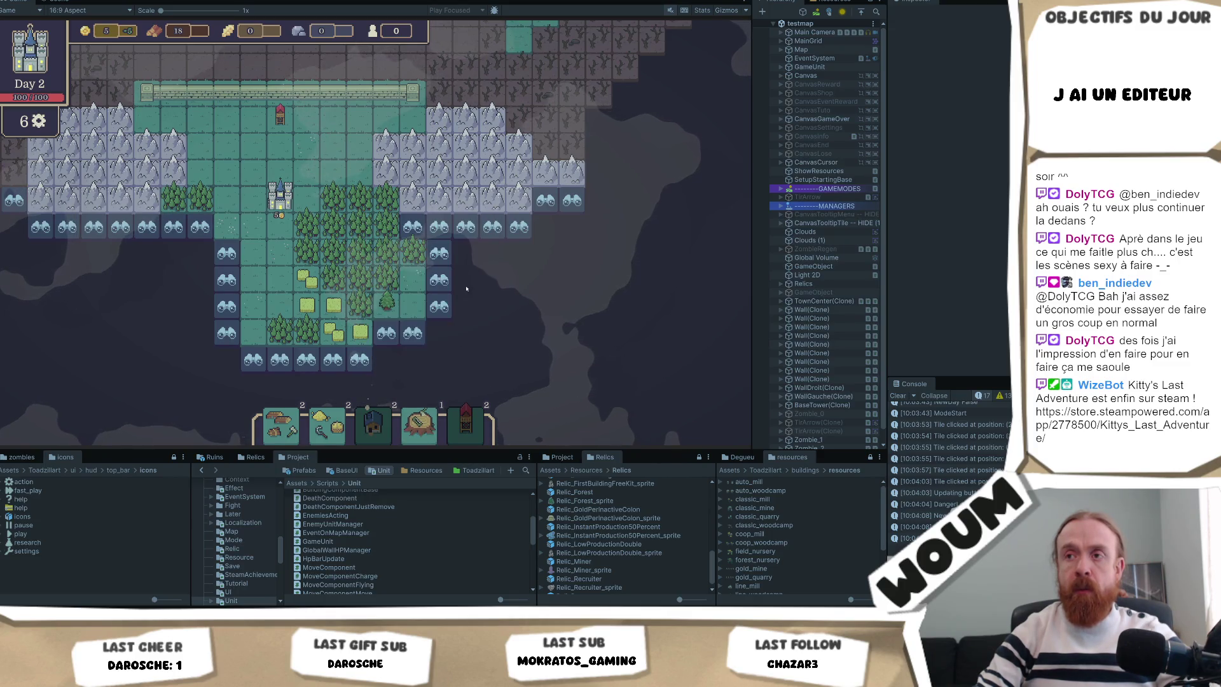
click(451, 254)
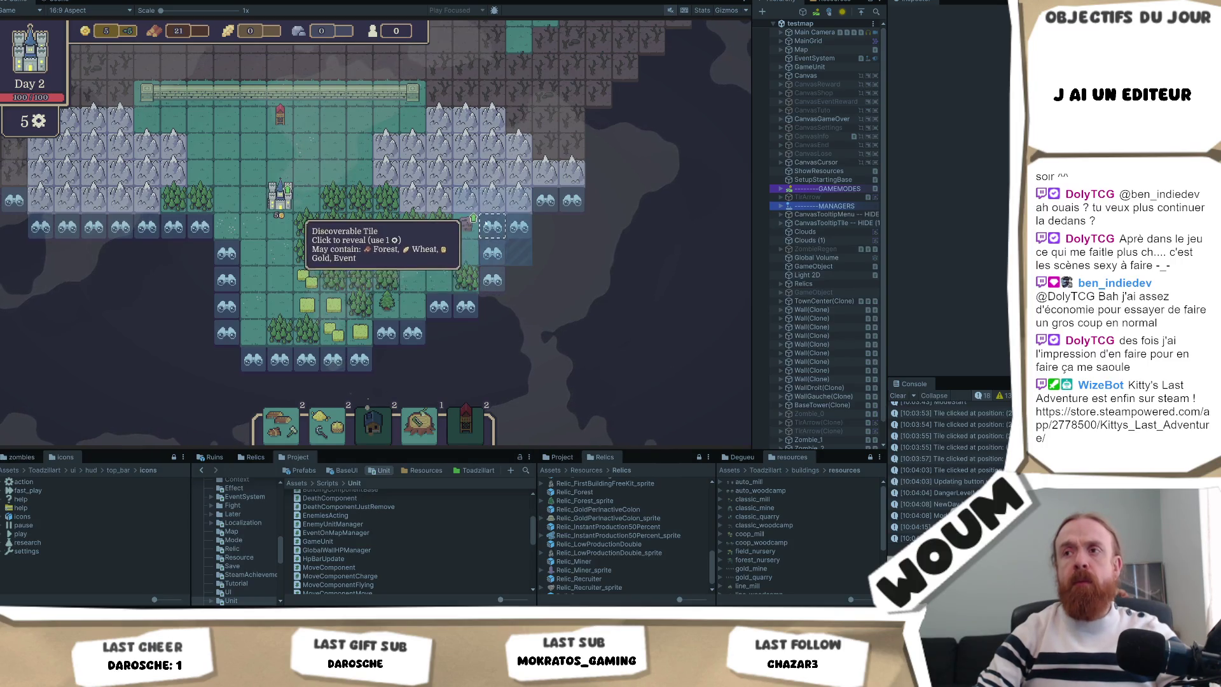
click(493, 253)
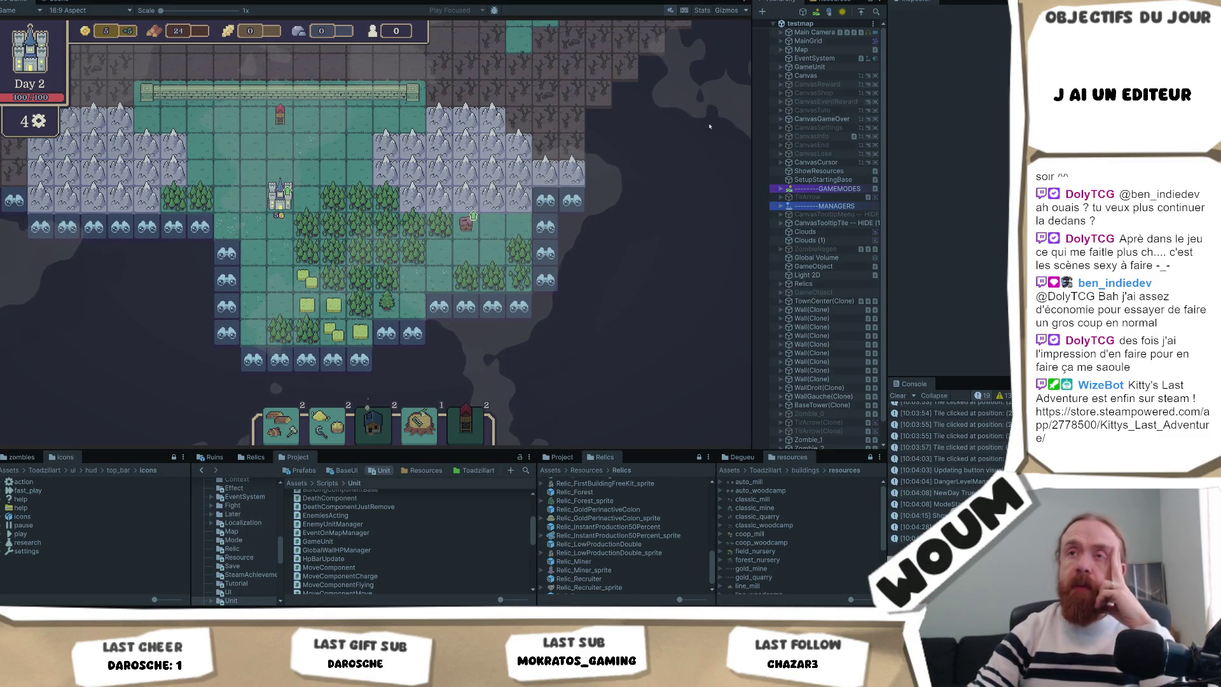
Place a Chopping Camp on the forest, check tower upgrades, and reveal tiles until the day ends
mouse_move(289, 440)
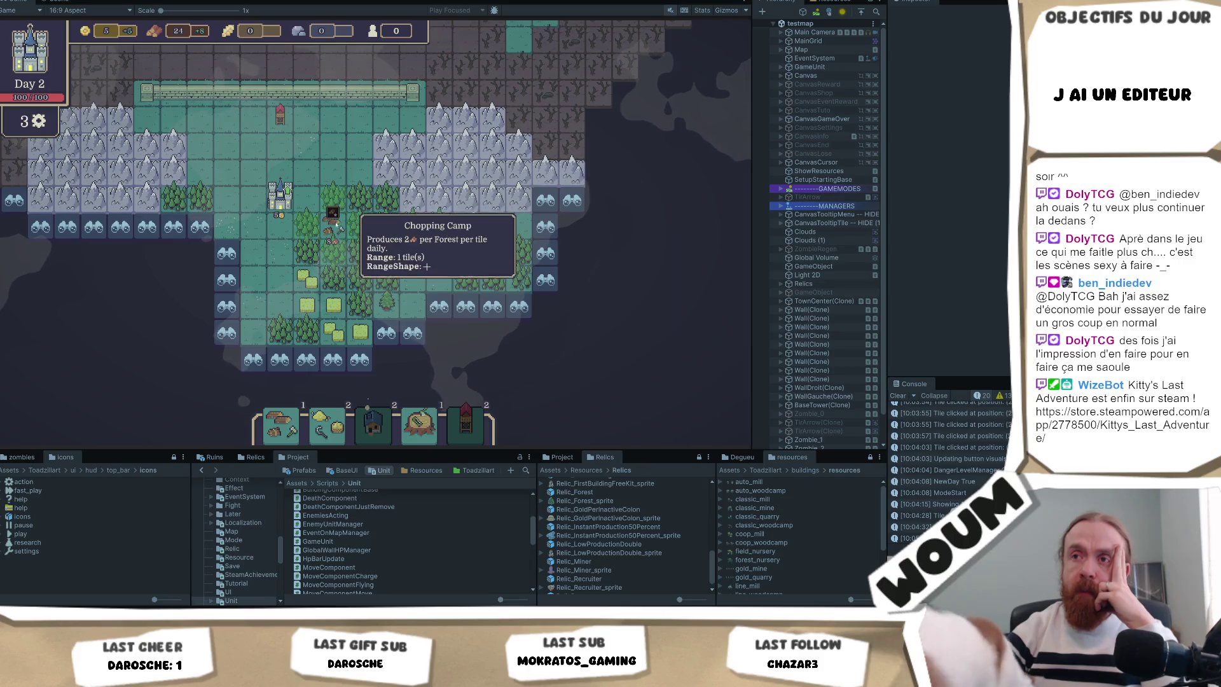
click(334, 224)
click(285, 116)
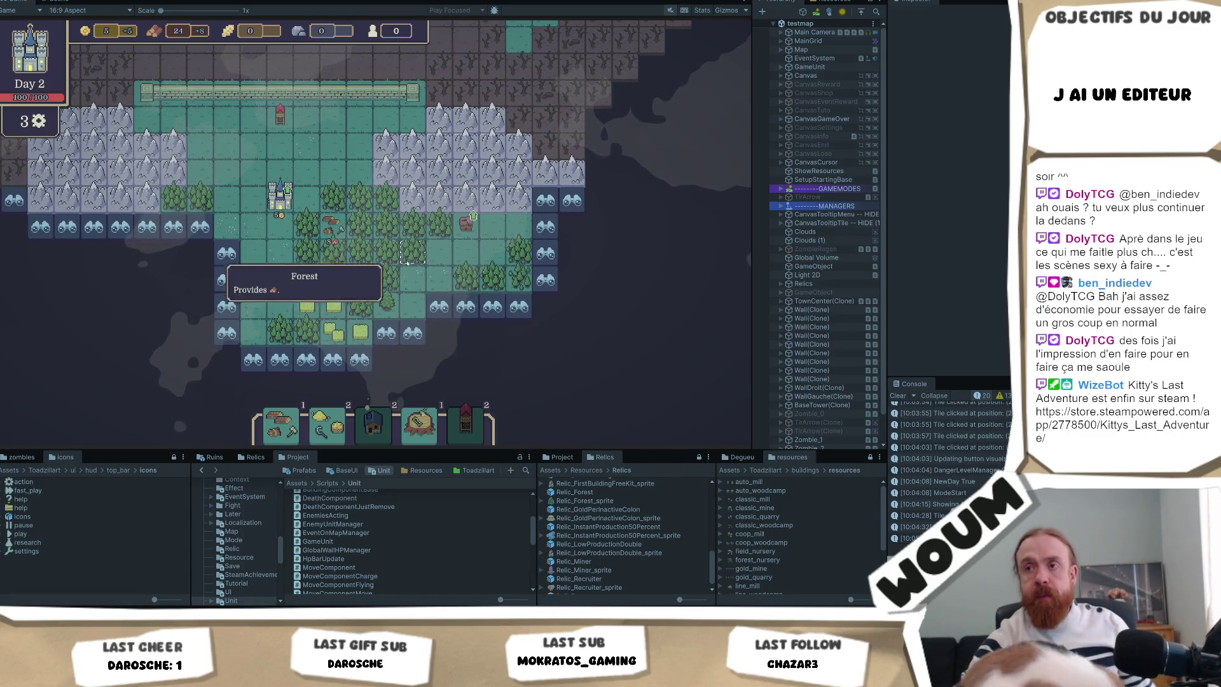
click(428, 307)
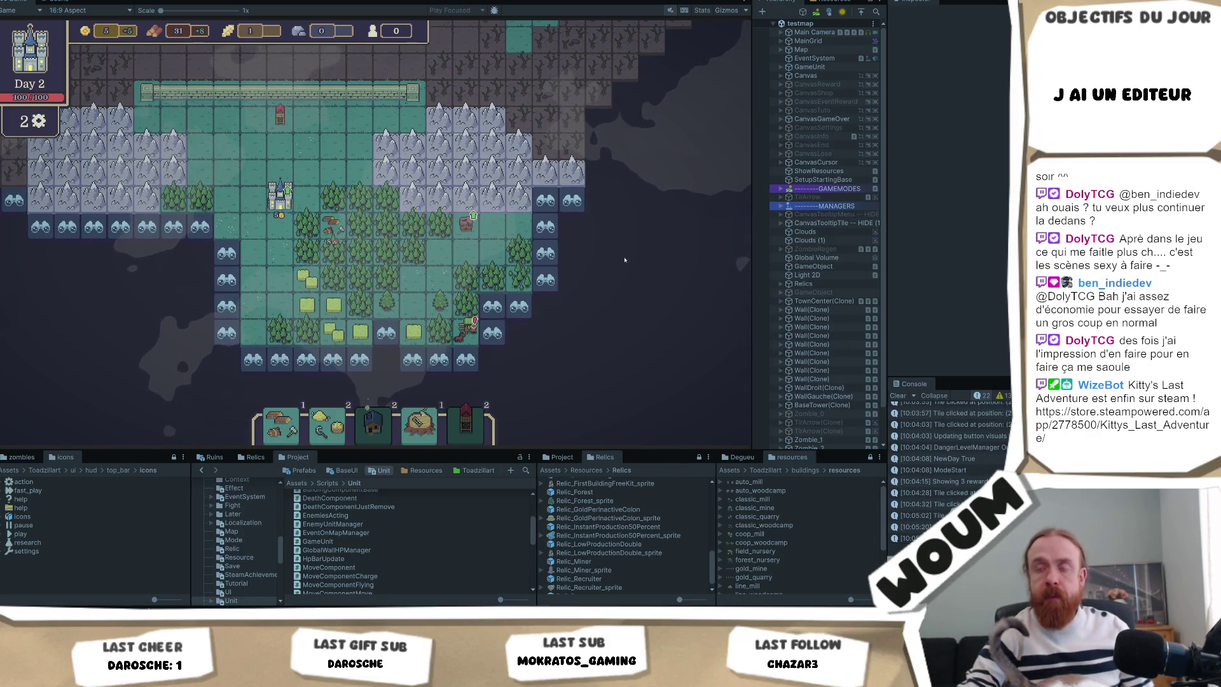
click(386, 332)
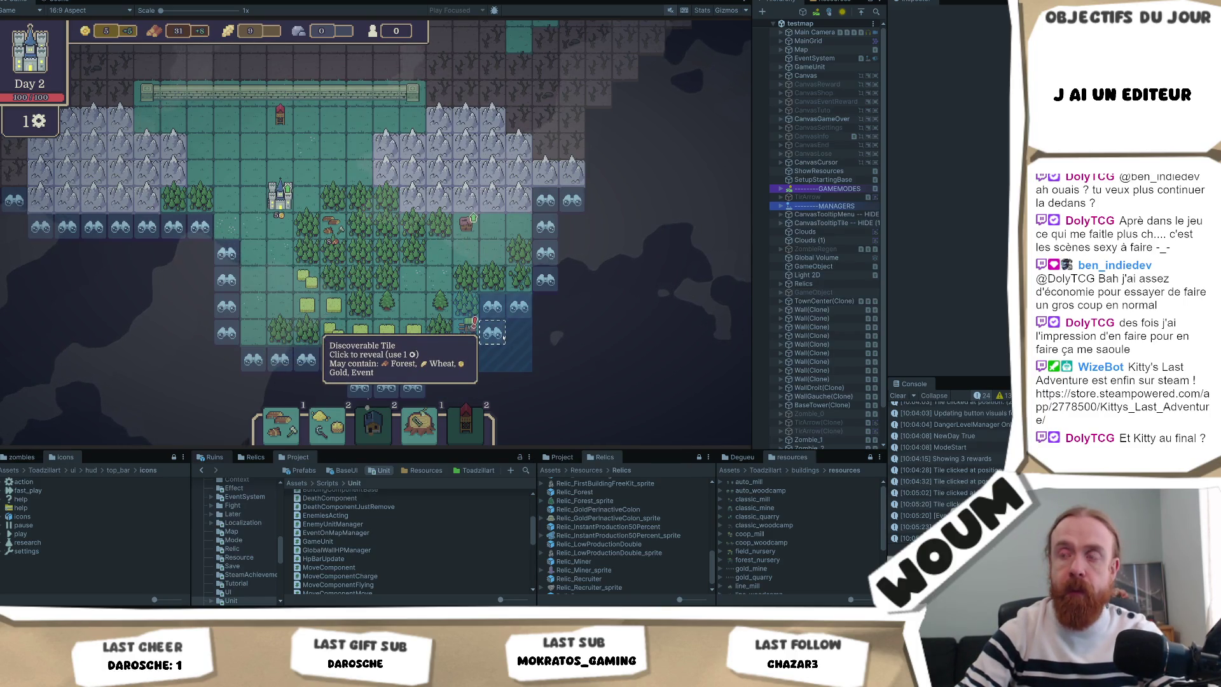
click(502, 338)
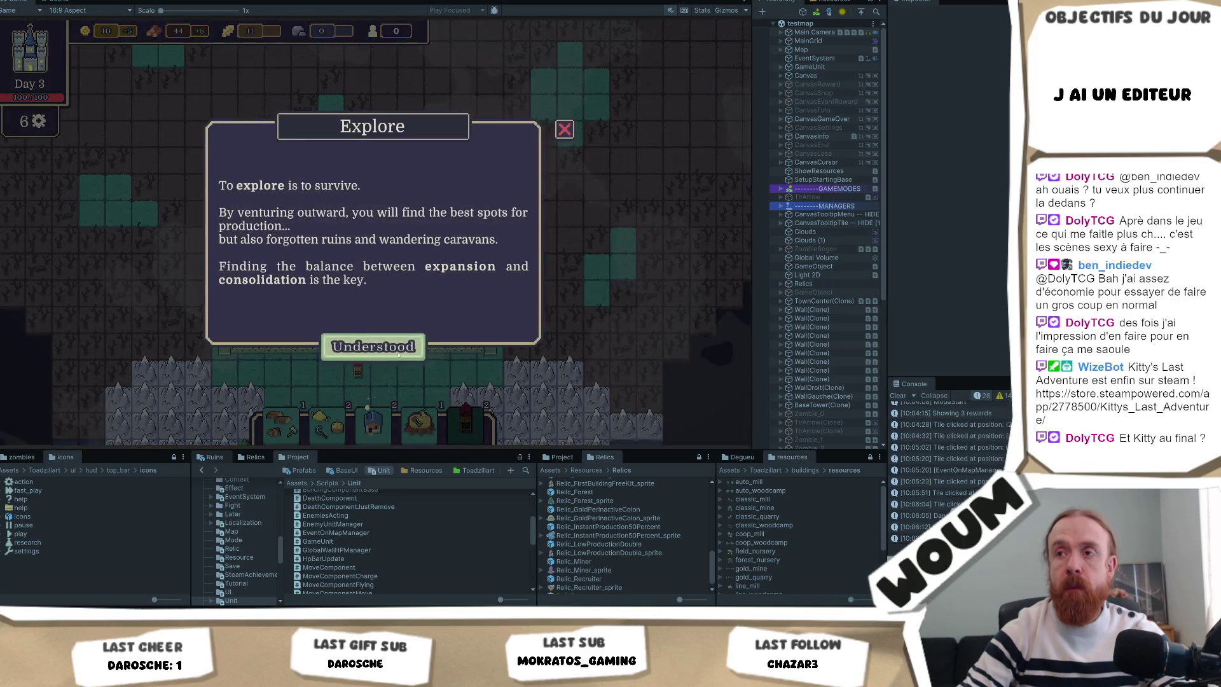
Dismiss the Explore dialog, take the WindMill from the kit, and reveal the tile beside the wall
click(394, 350)
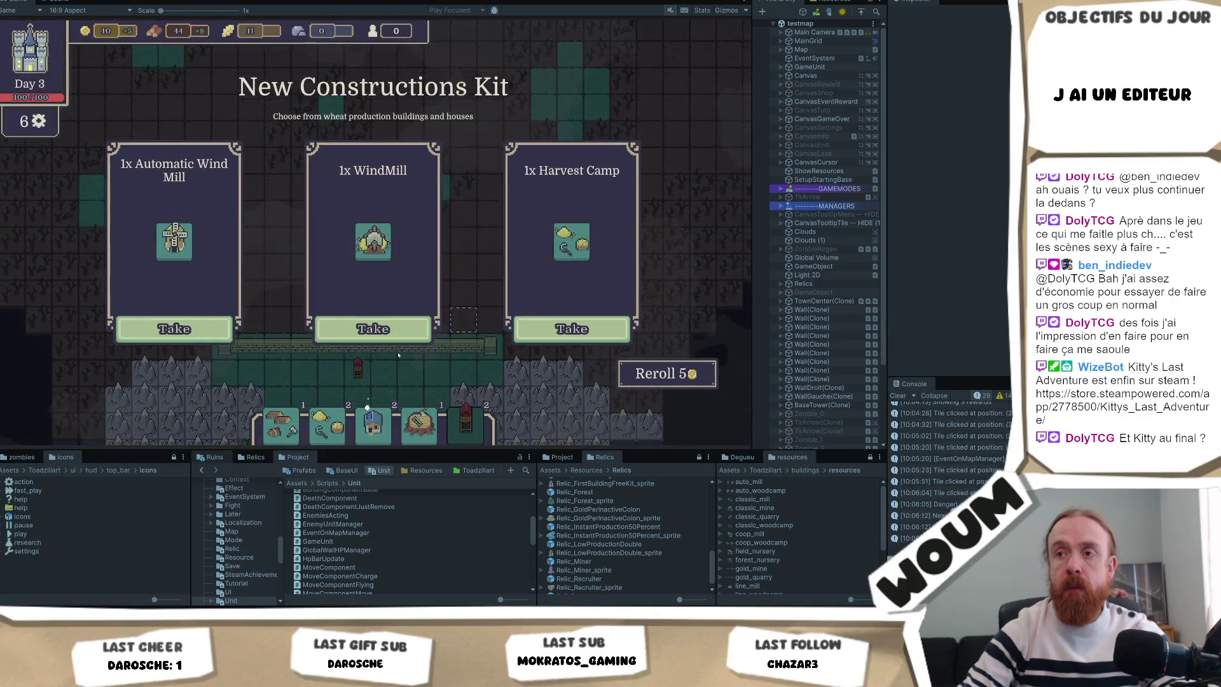
click(403, 330)
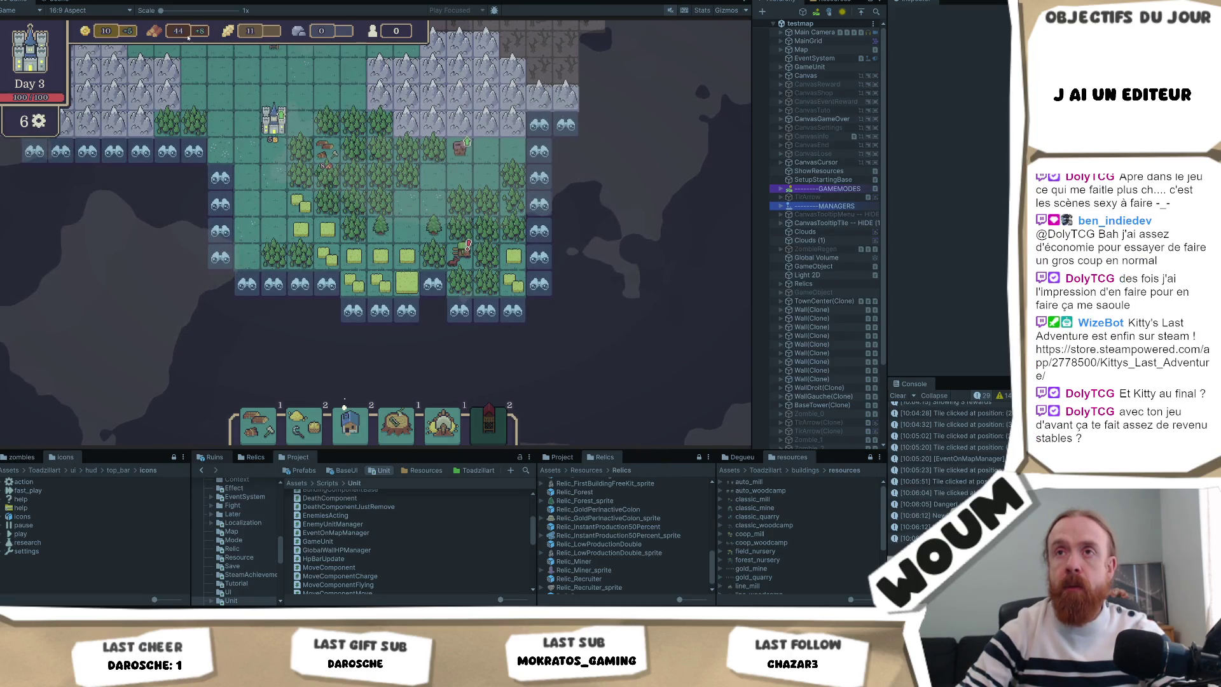
mouse_move(185, 35)
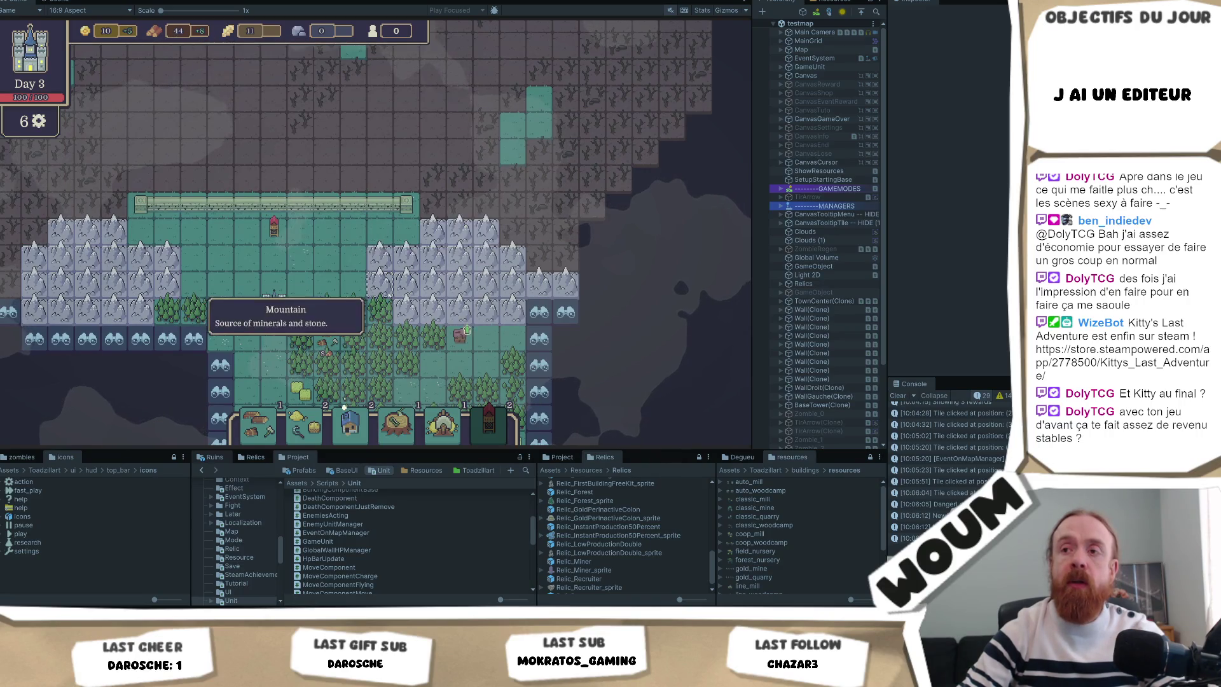
mouse_move(243, 417)
mouse_move(234, 263)
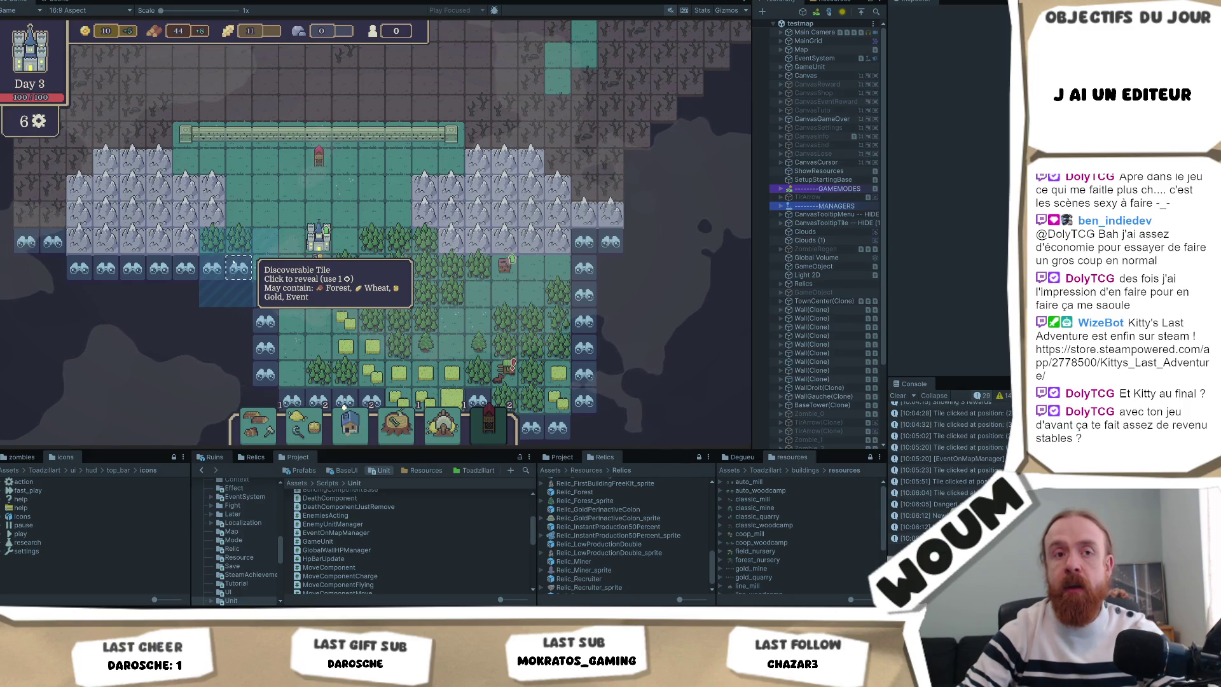
click(233, 263)
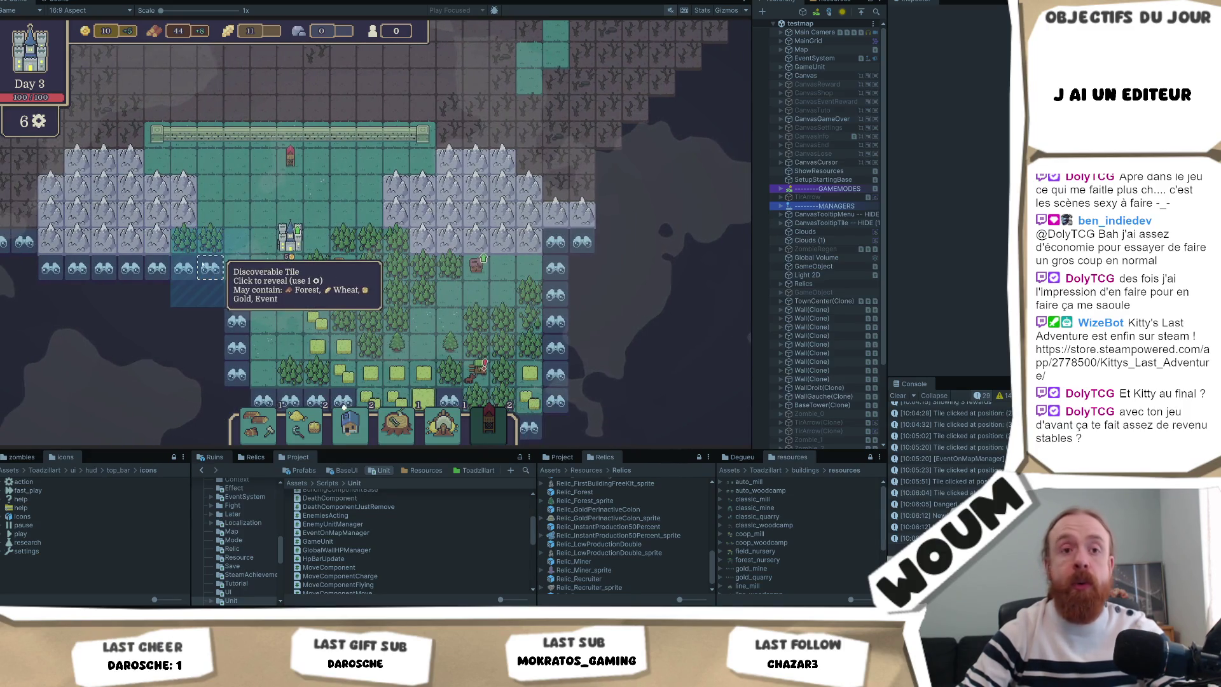
Reveal five more discoverable tiles, uncovering forest, wheat fields and the eastern edge
mouse_move(342, 292)
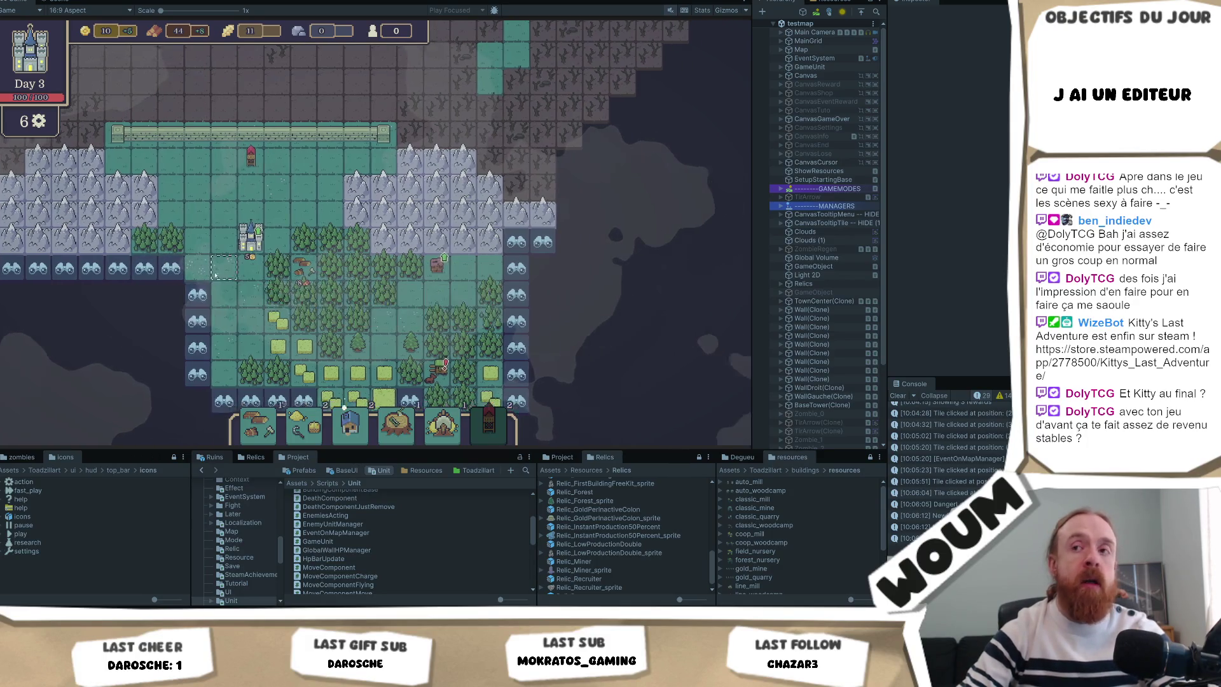
mouse_move(200, 269)
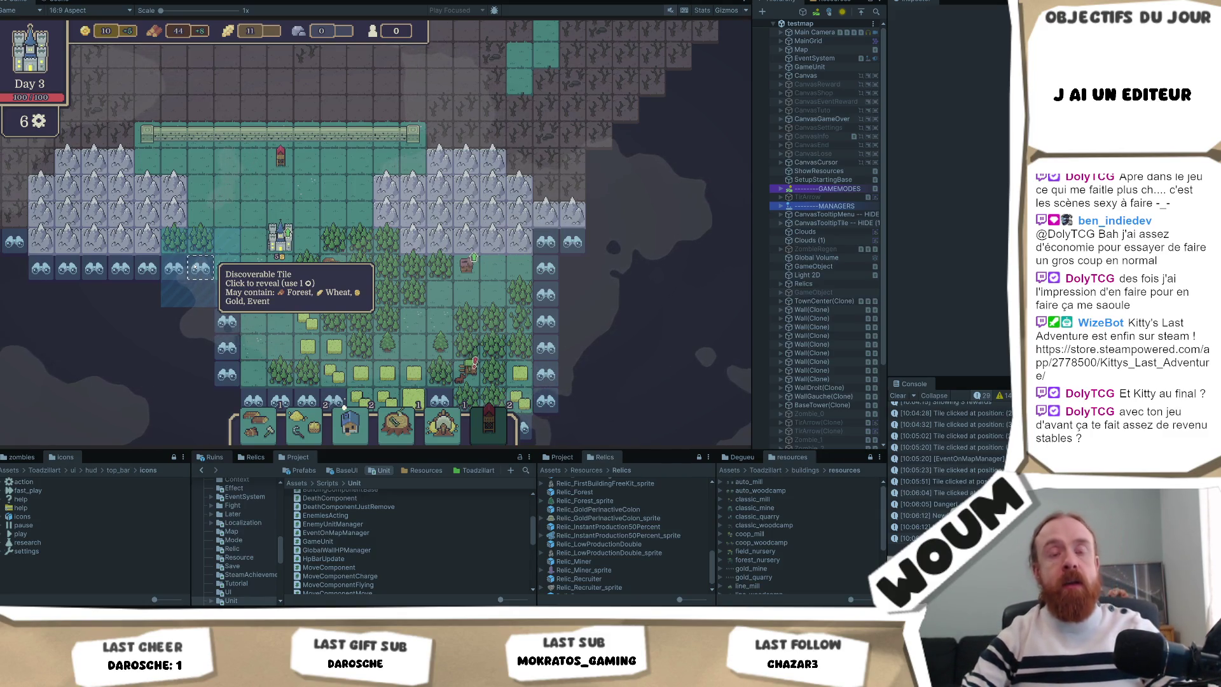
click(200, 269)
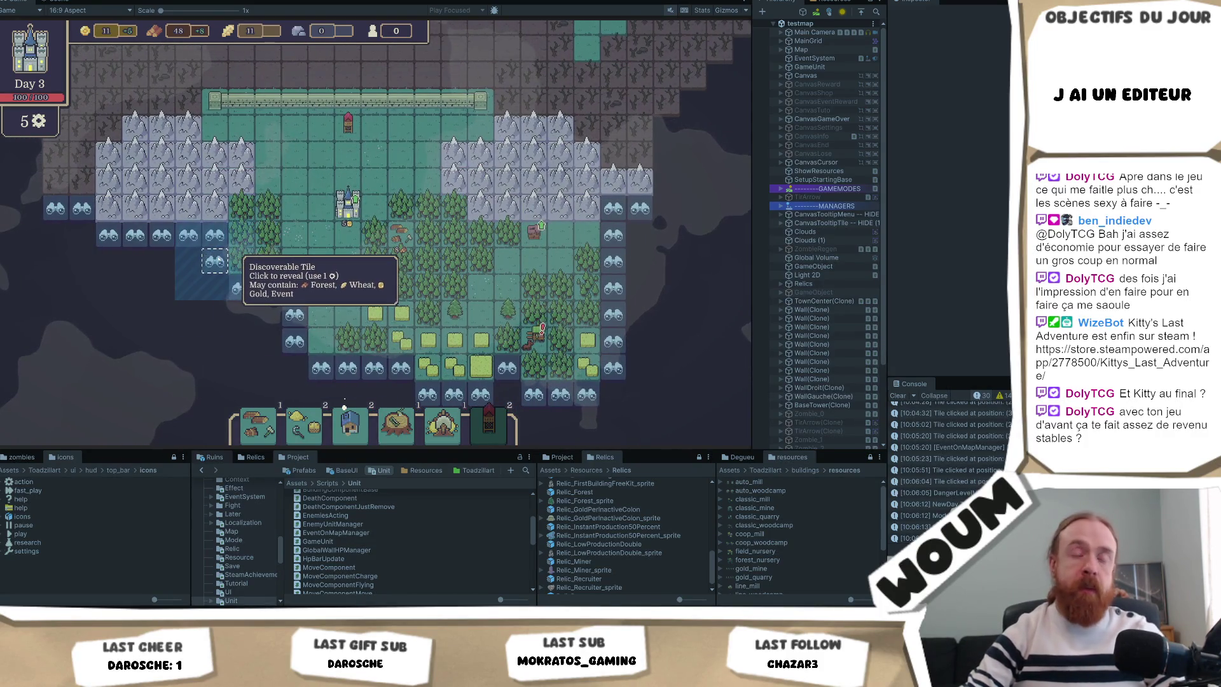
click(217, 260)
click(293, 310)
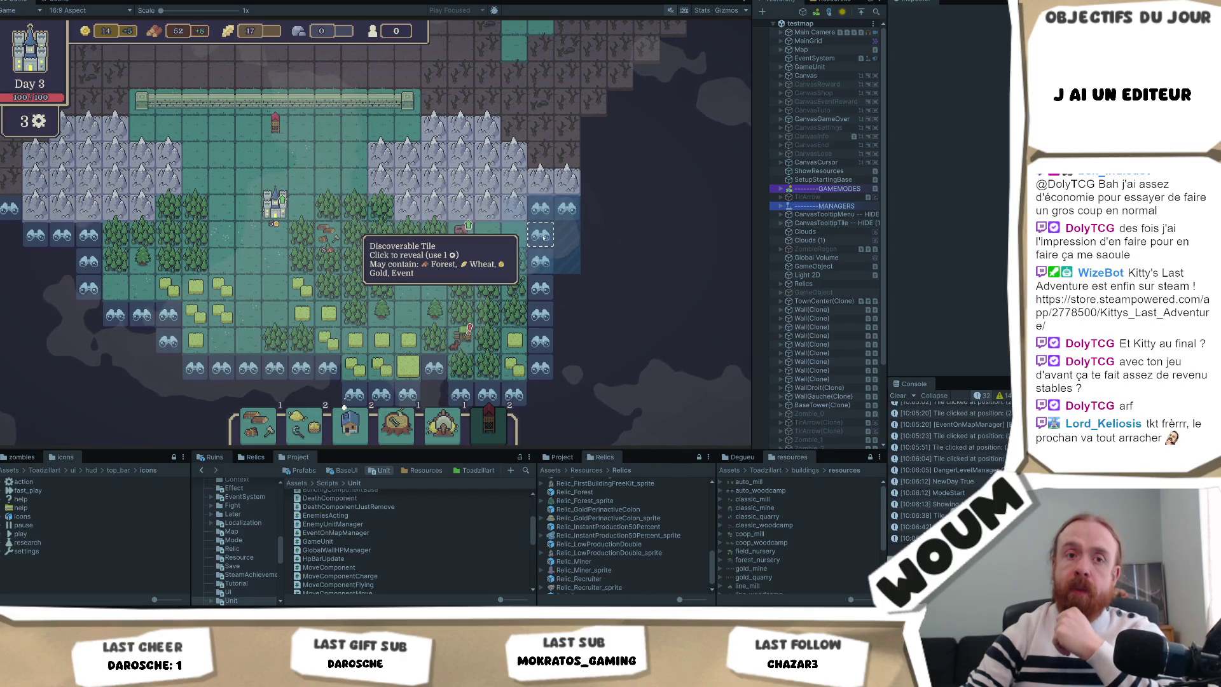
click(543, 237)
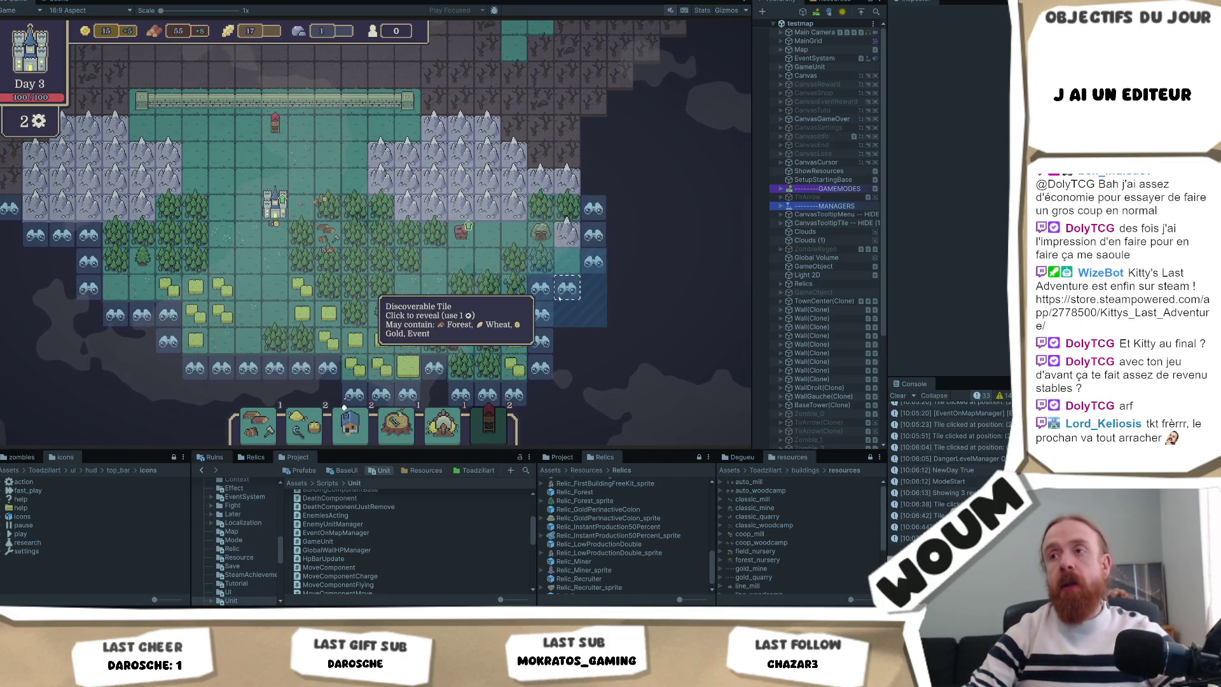
click(568, 249)
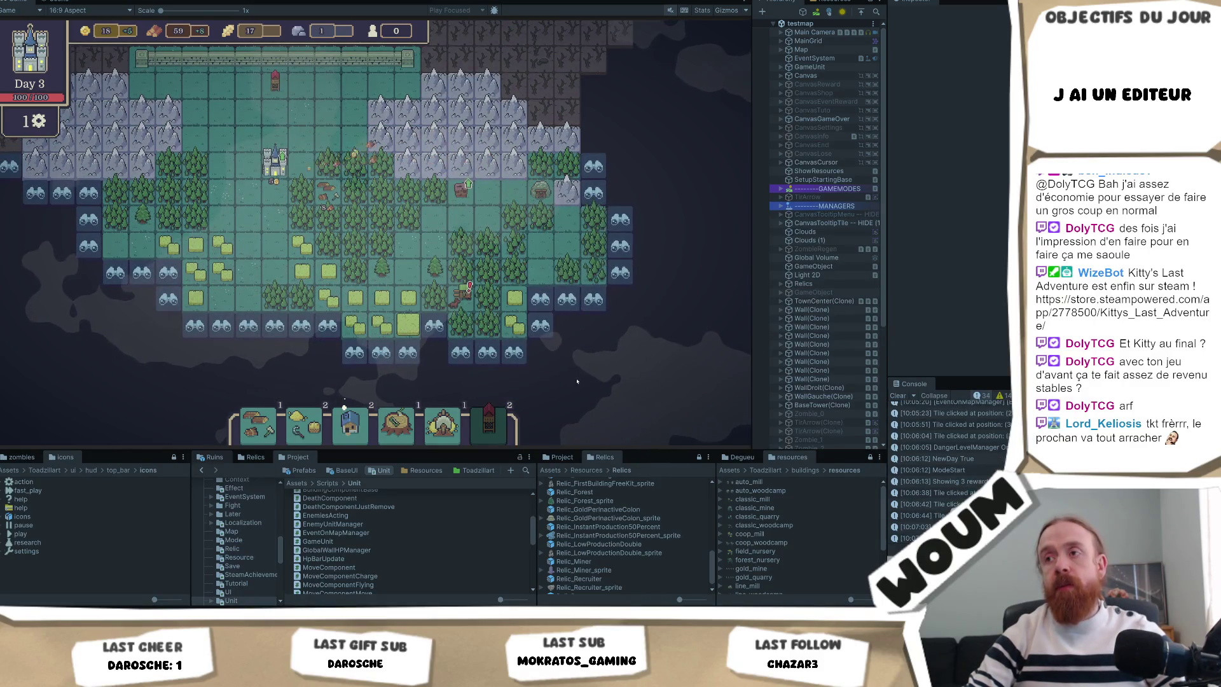
Spend the last reveal, acknowledge the Danger dialog, and take Automatic Chopping and the forest nursery
click(546, 331)
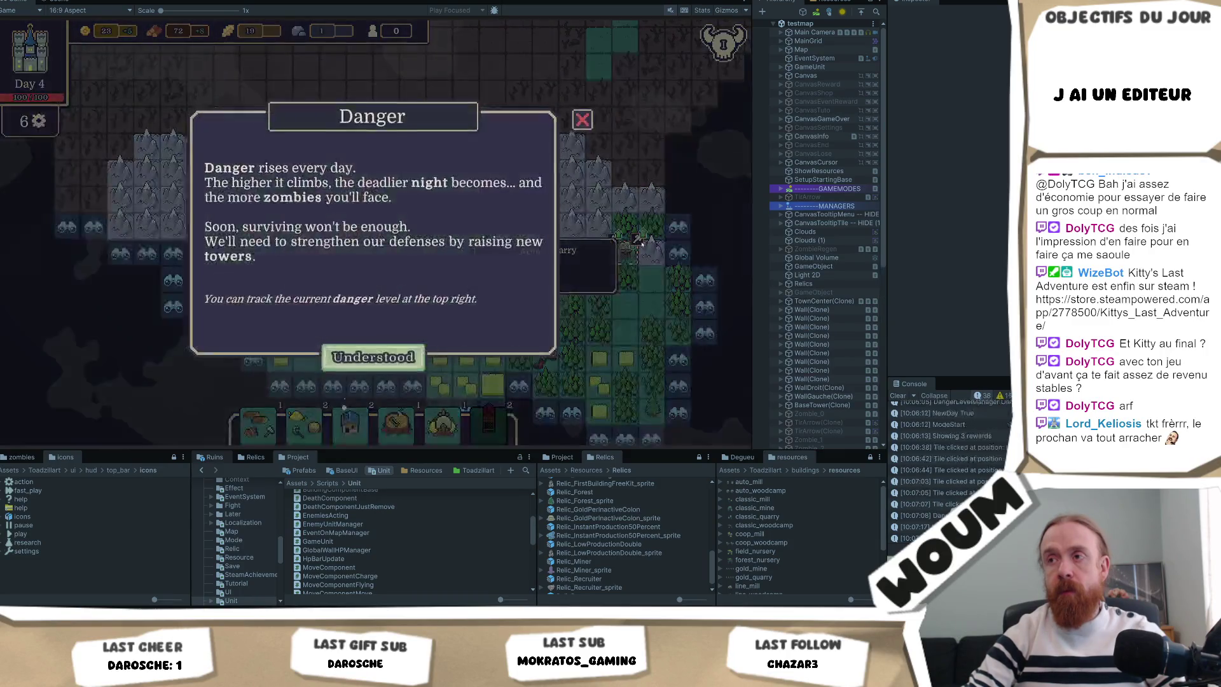
click(360, 348)
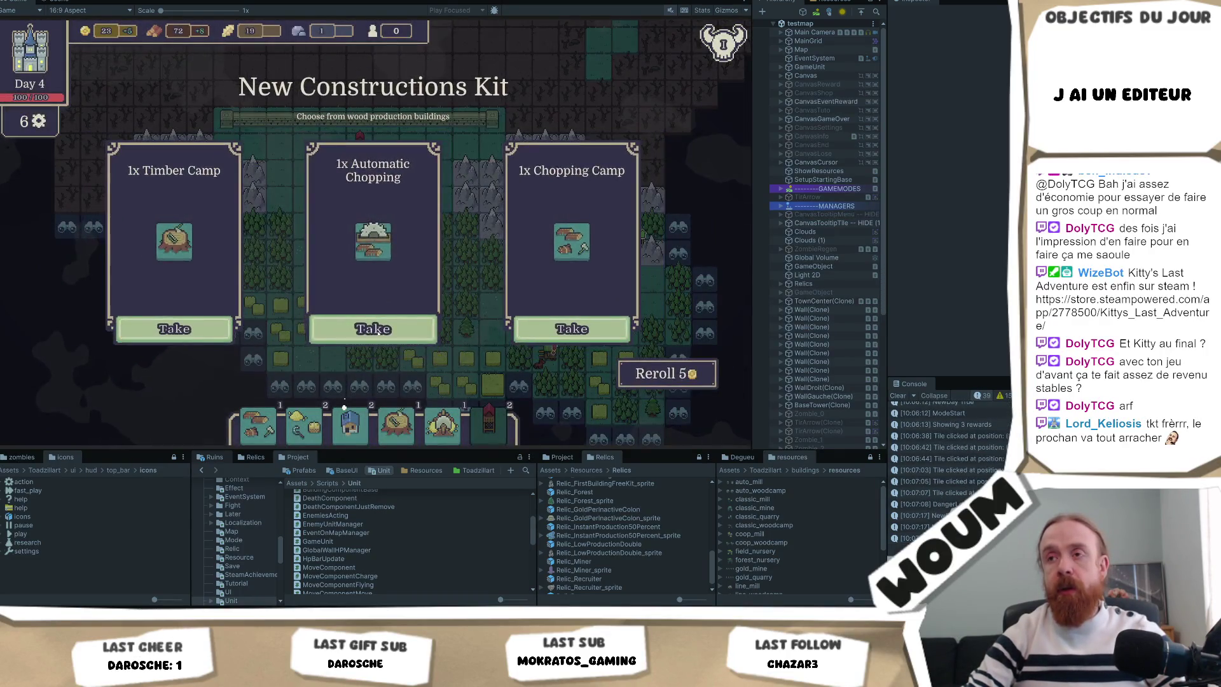
click(361, 344)
click(571, 329)
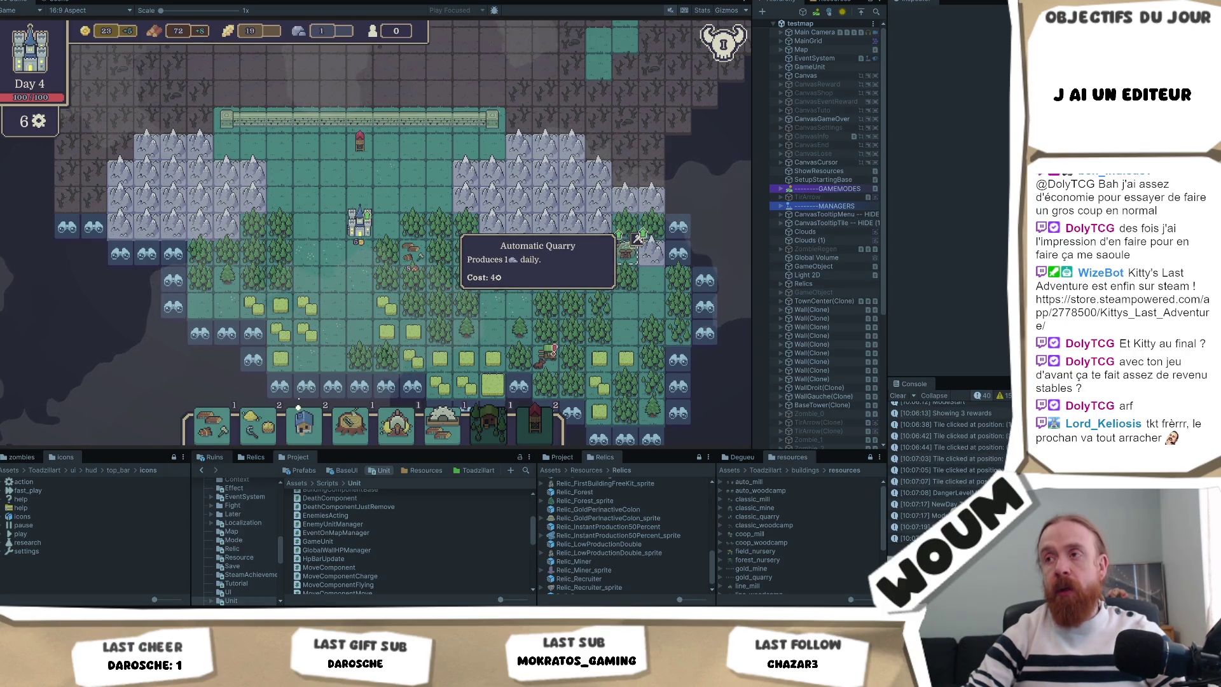
scroll(533, 361, down, 2)
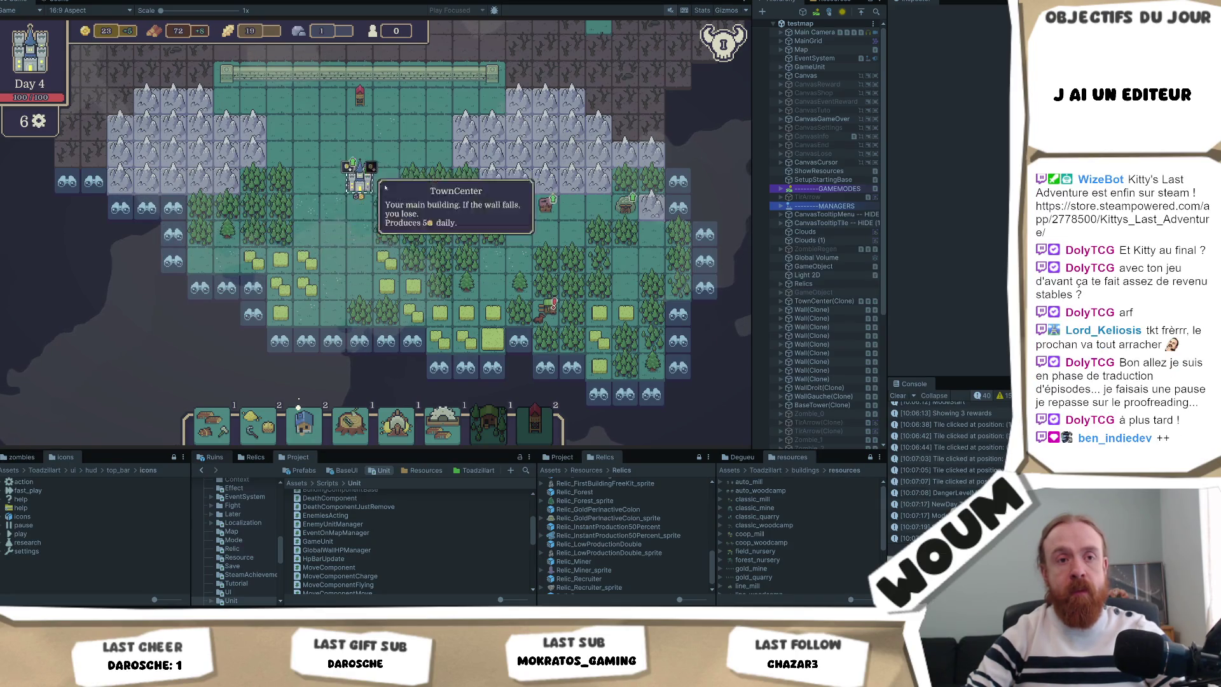
drag(377, 188, 518, 255)
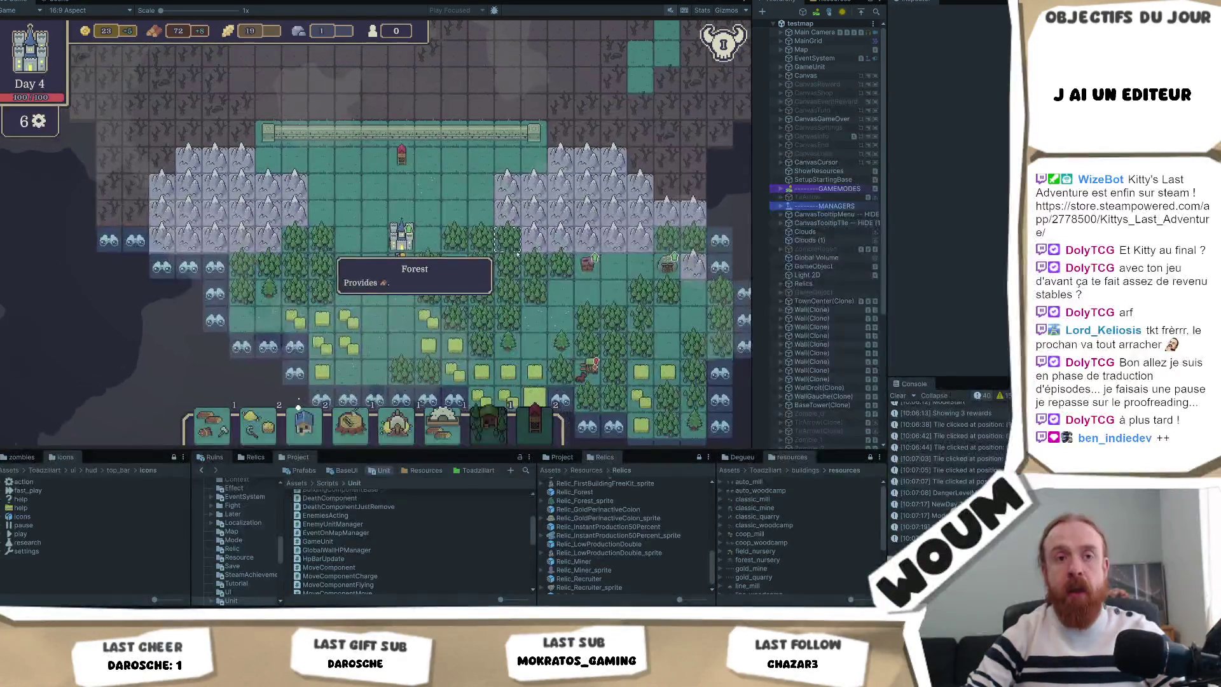
drag(564, 320, 502, 263)
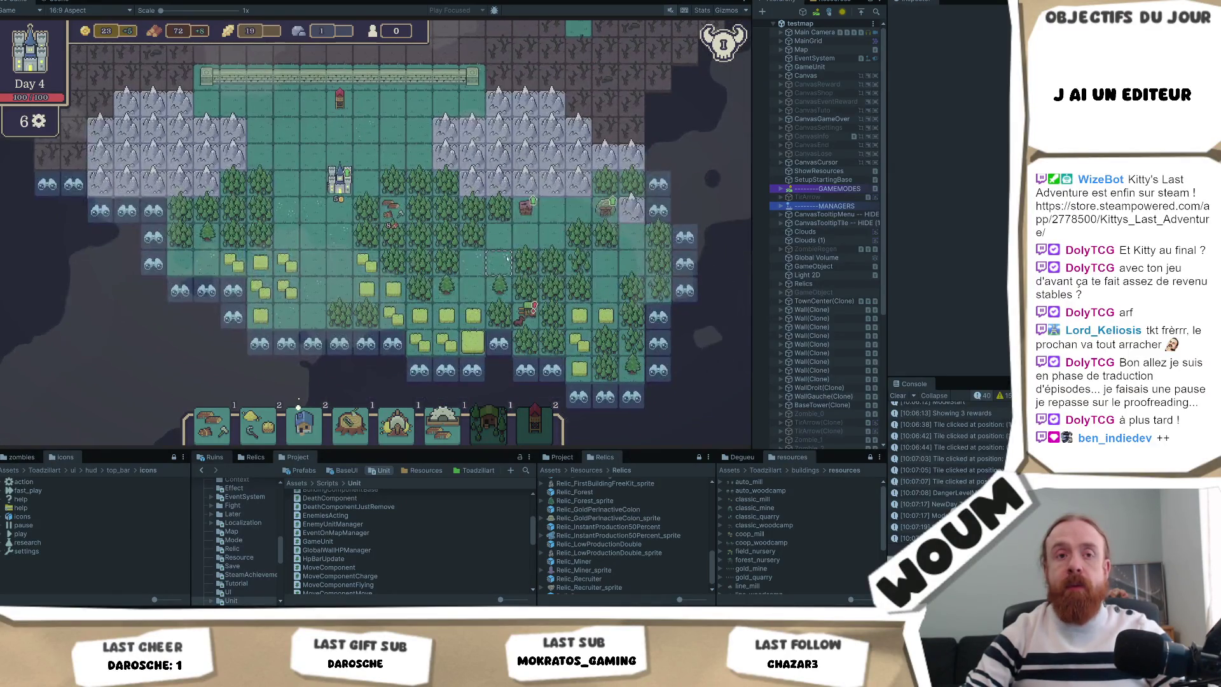
key(d)
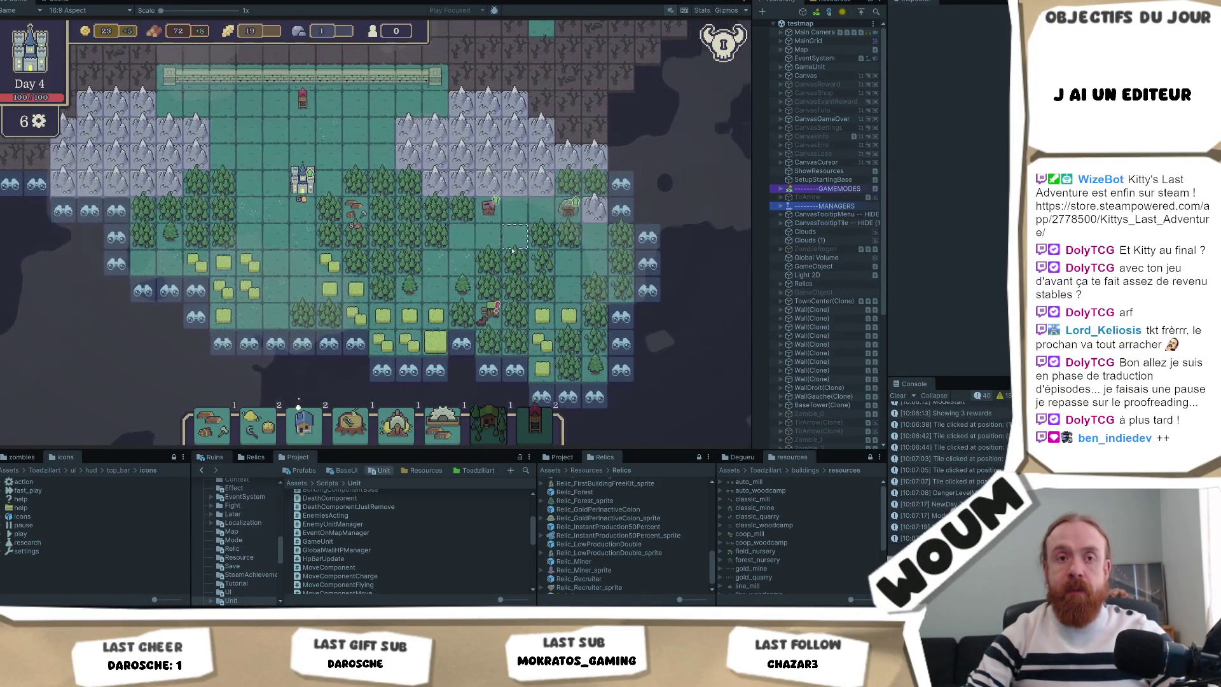
key(d)
key(d)
key(d)
key(s)
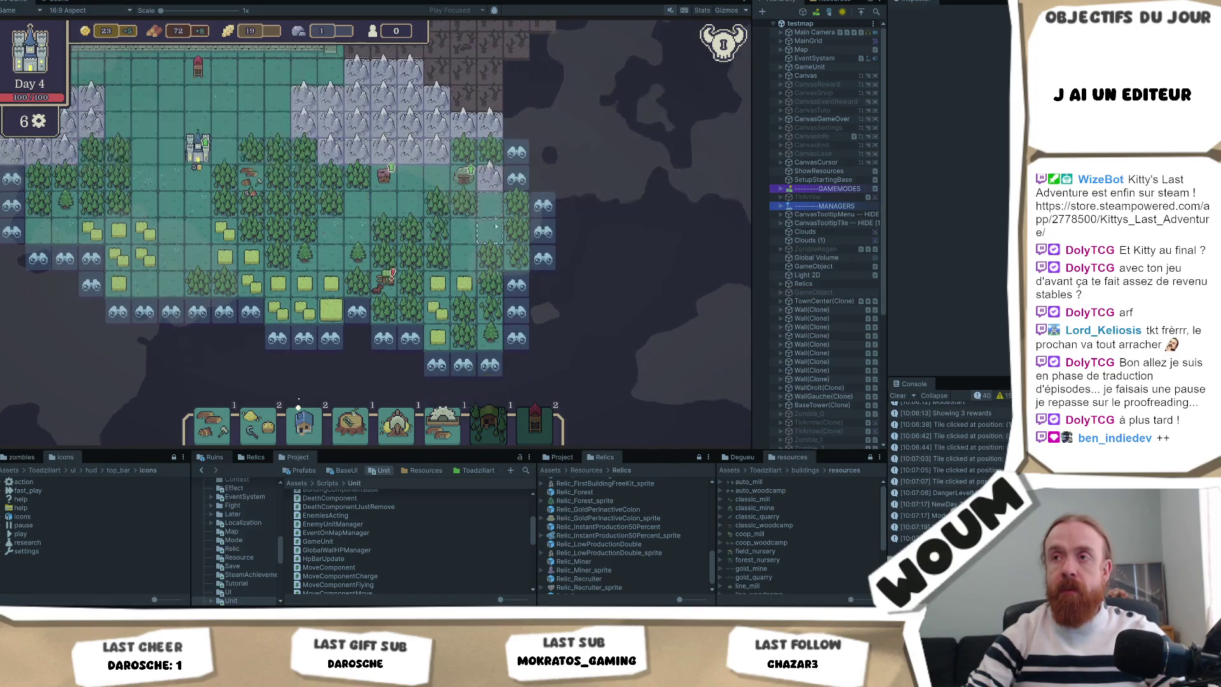
key(w)
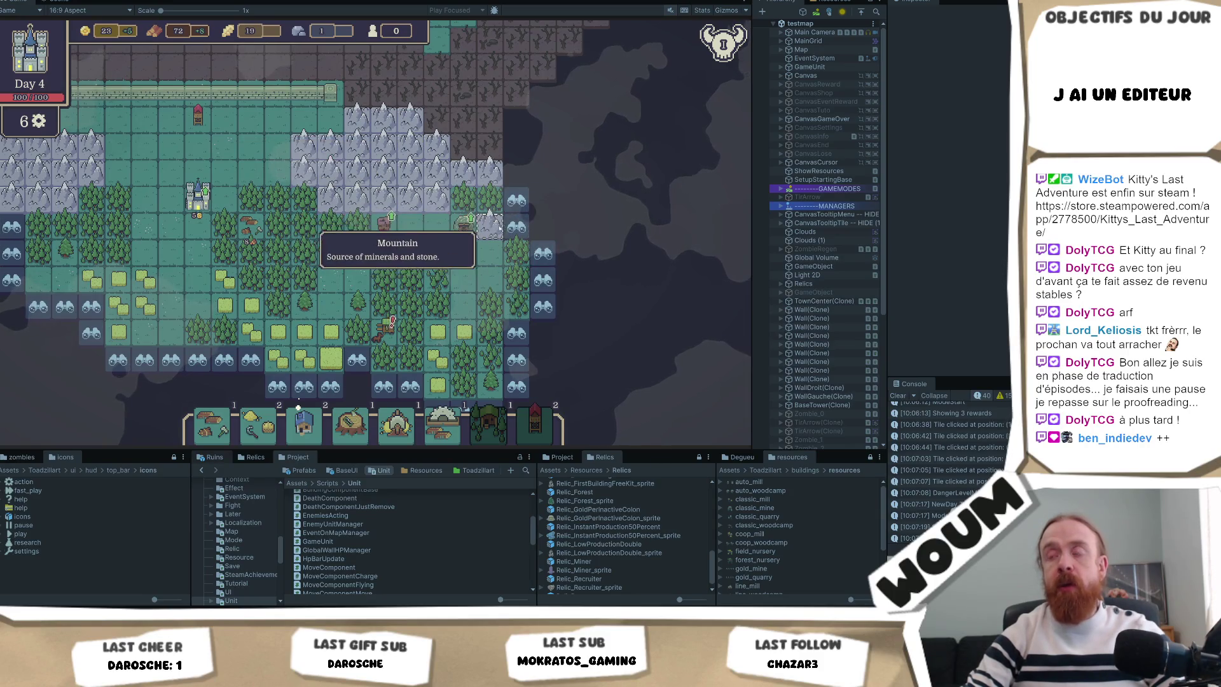
key(a)
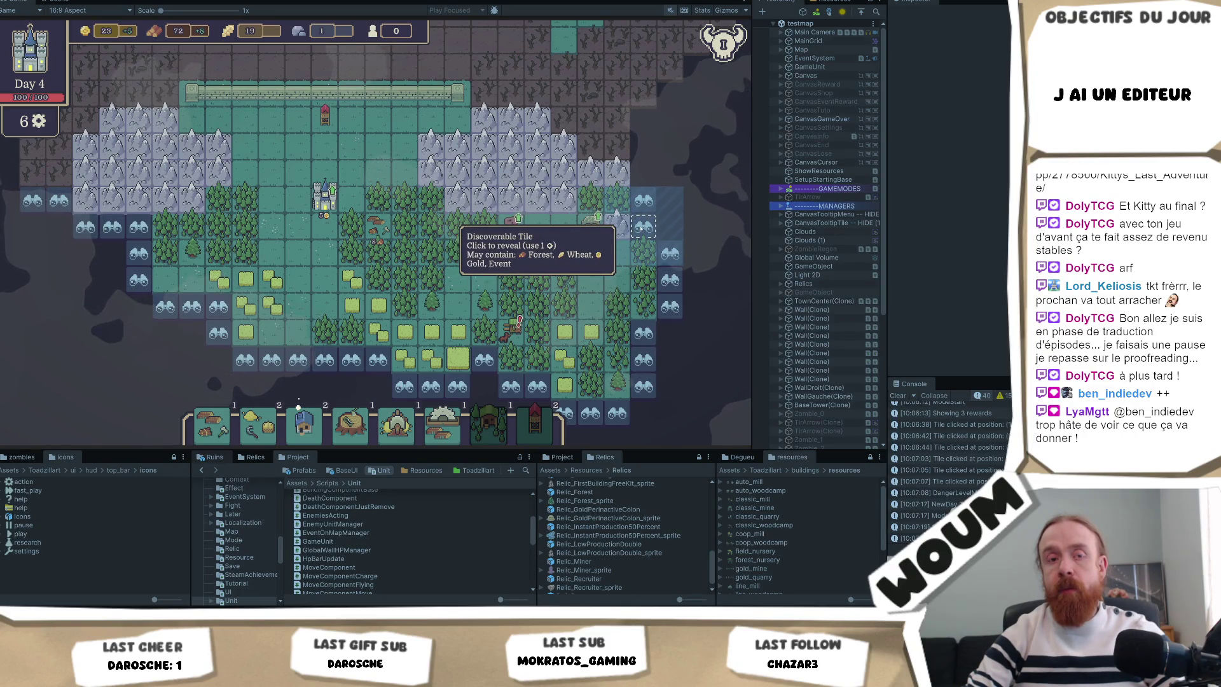
click(644, 200)
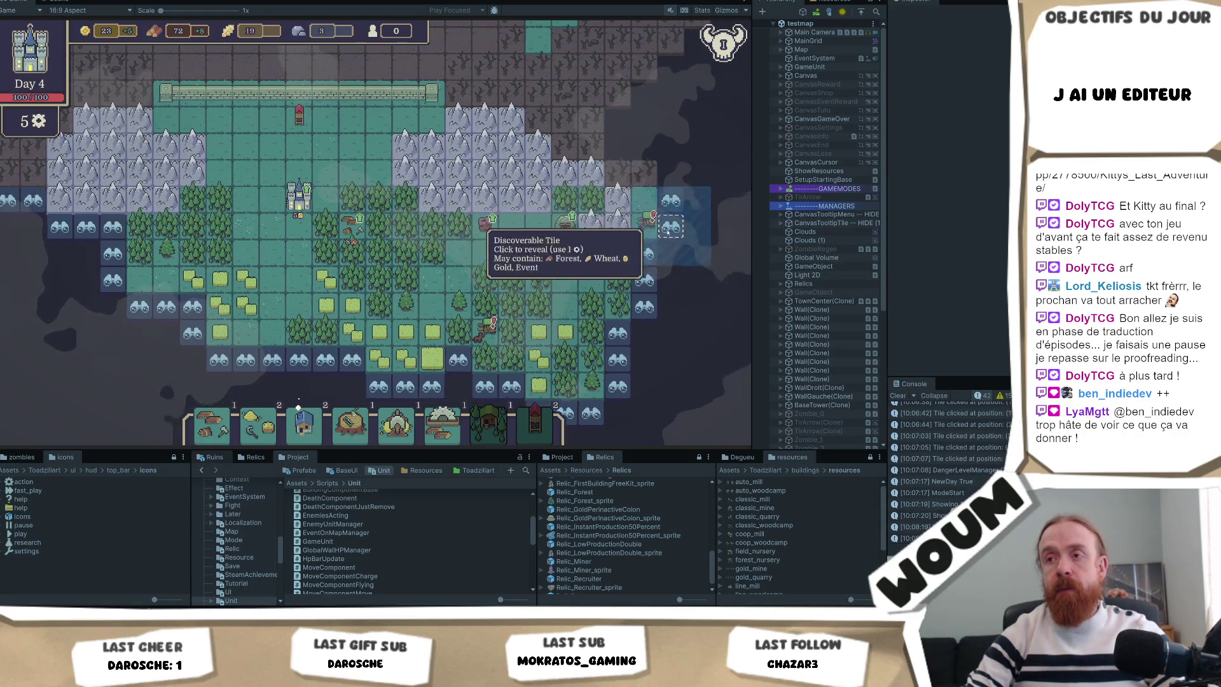
Leave the Traveling Blacksmith event without buying, pan to the castle, and reveal the tile left of it
click(627, 239)
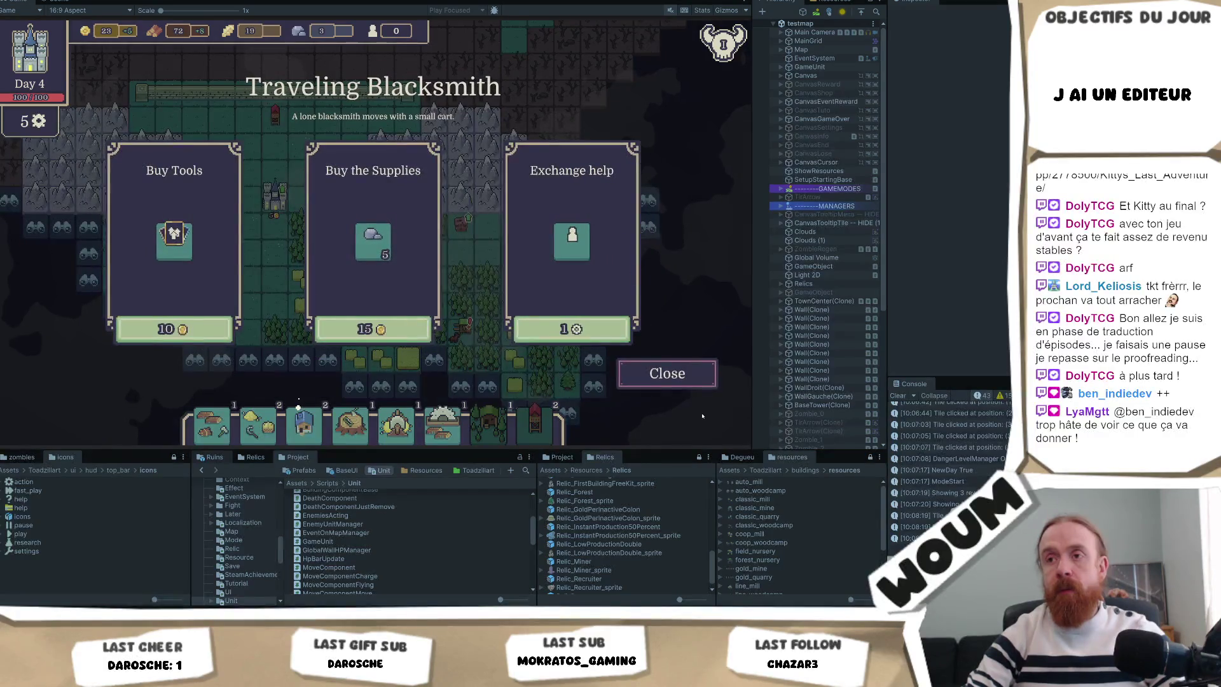
click(674, 375)
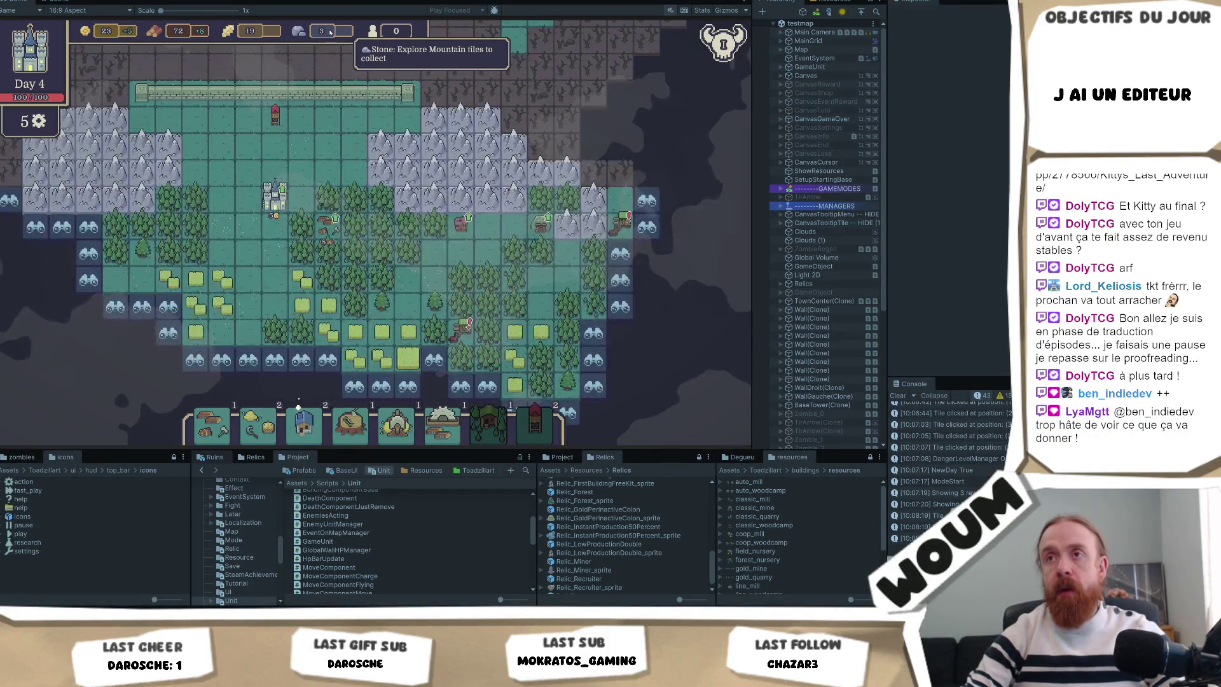
key(s)
key(a)
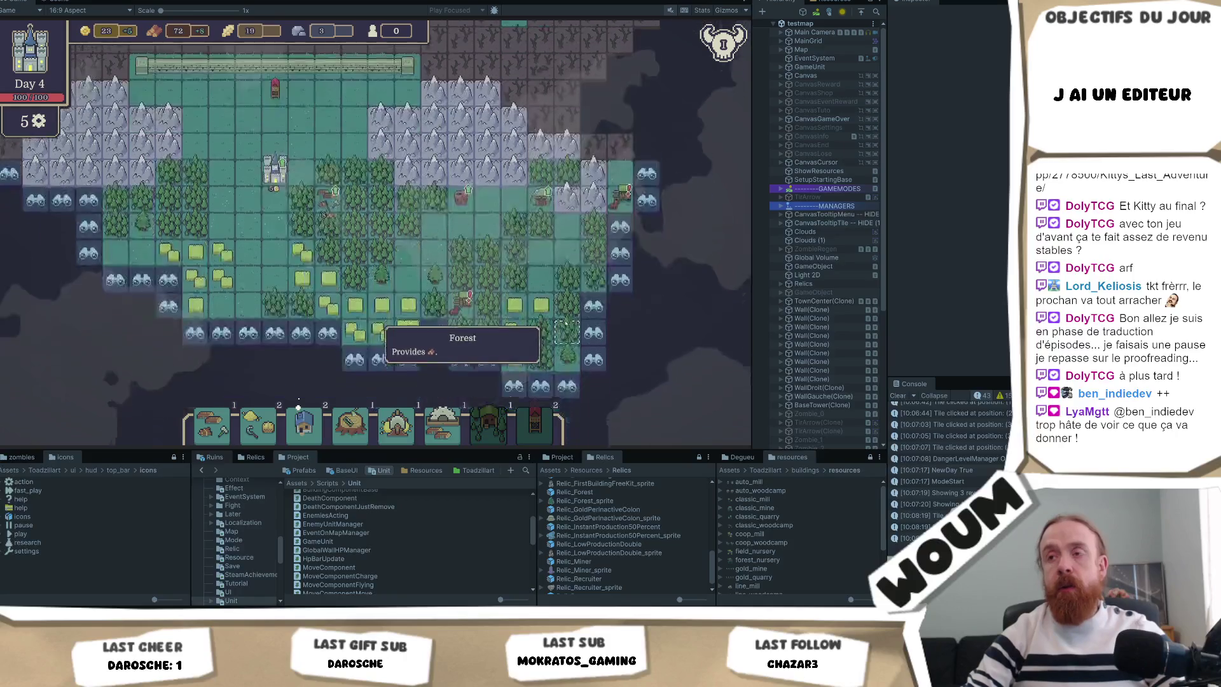
key(w)
key(d)
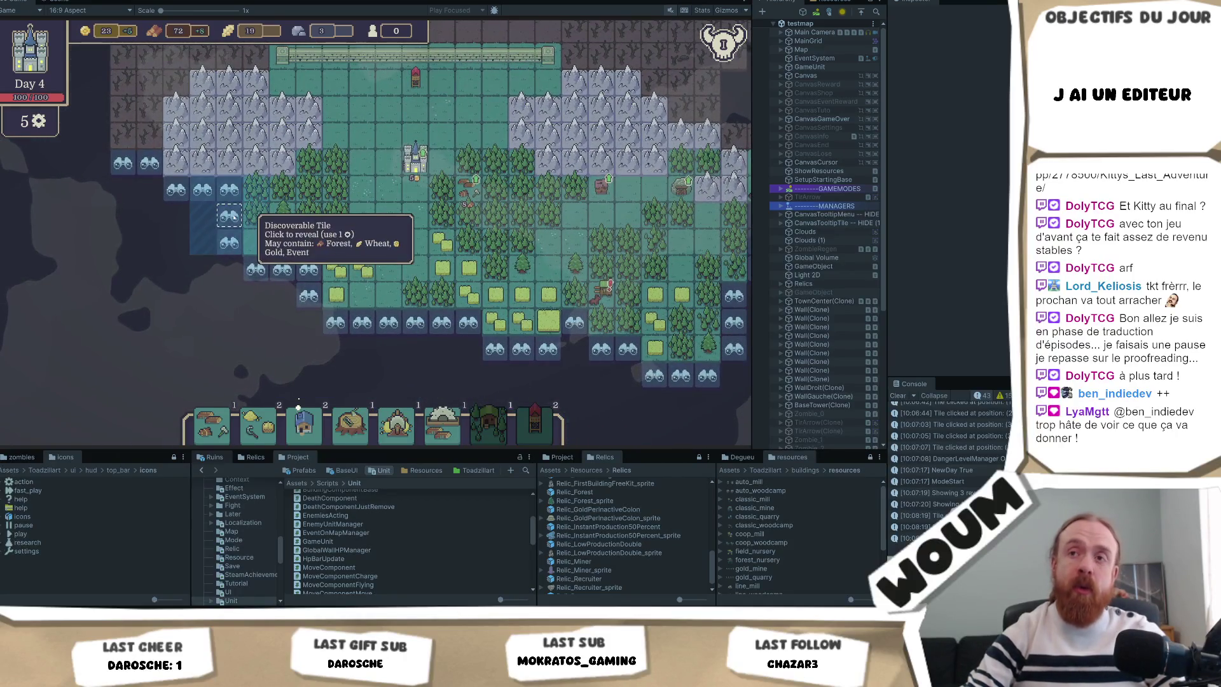
key(d)
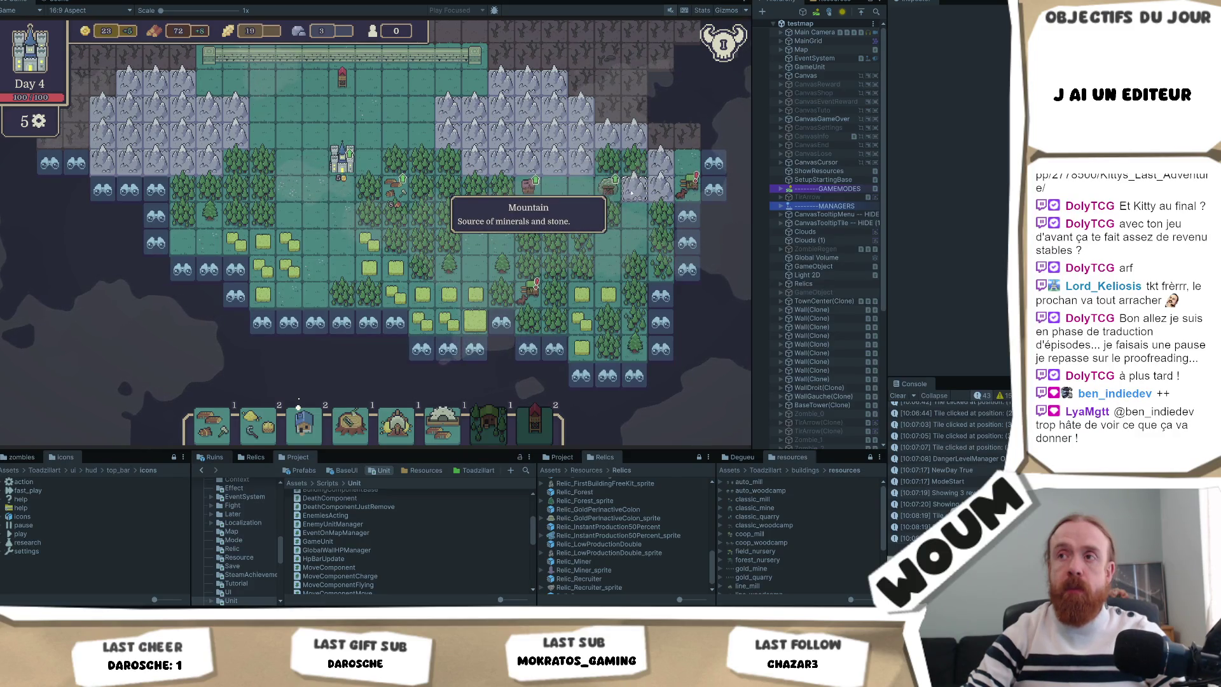
key(w)
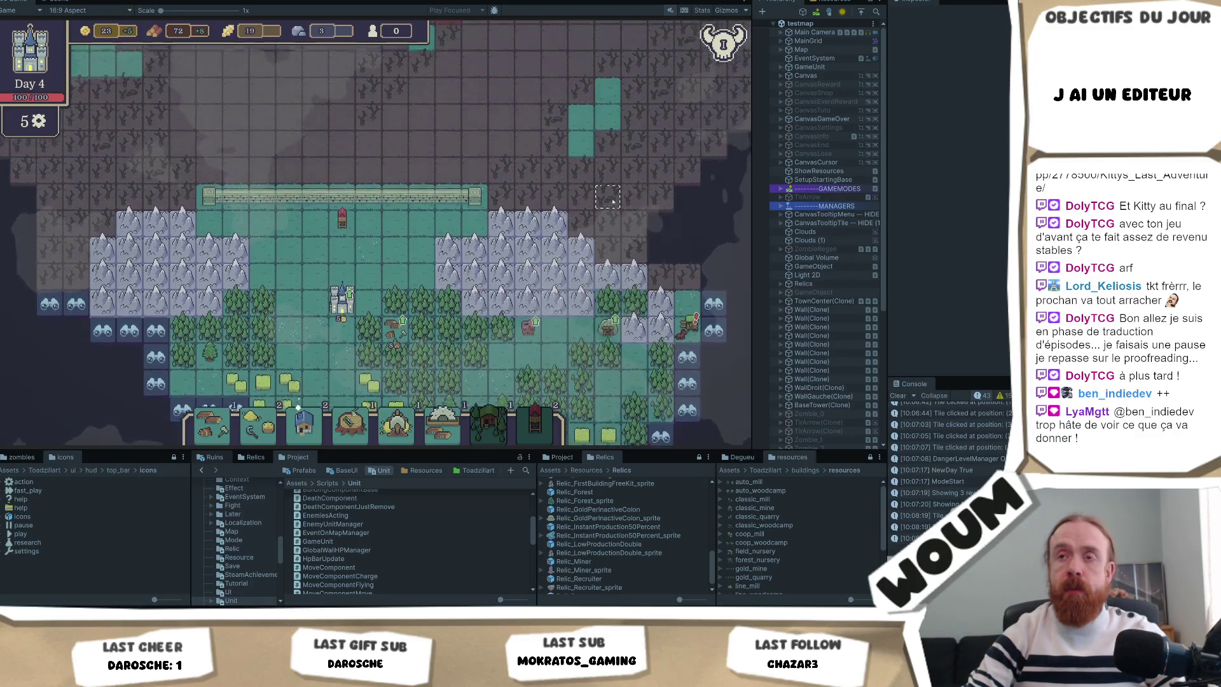
key(s)
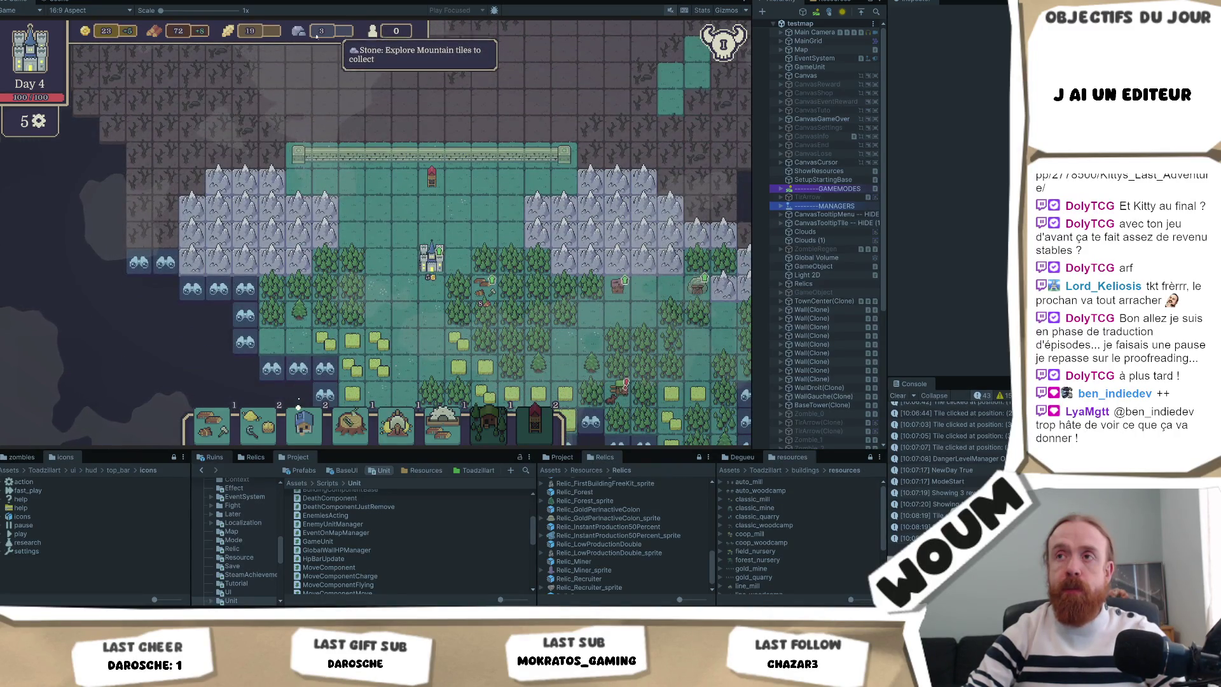
click(139, 289)
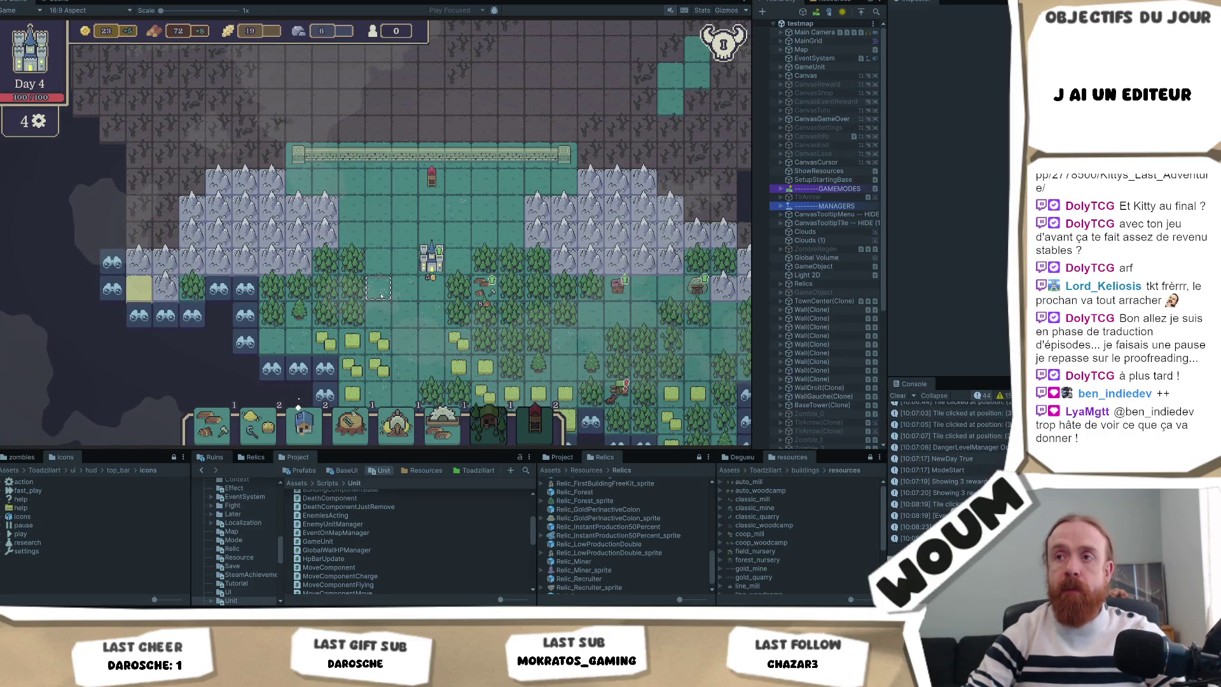
Pan and zoom around the map to inspect the newly revealed area and wheat fields
key(d)
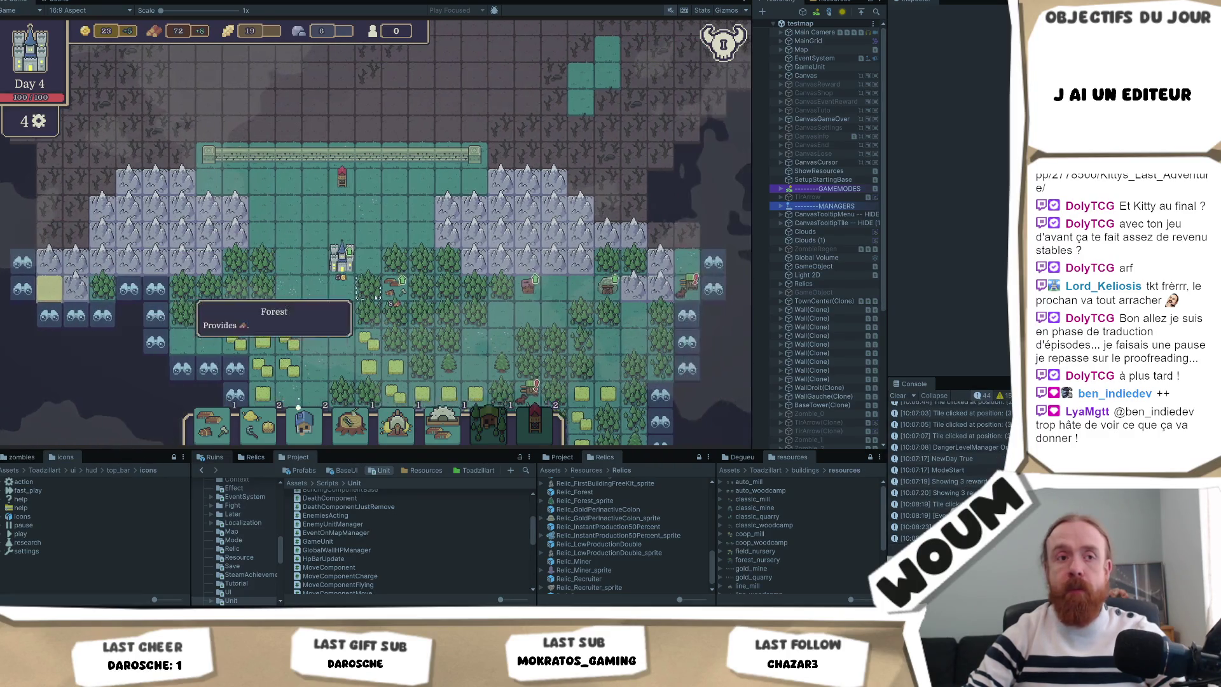
key(s)
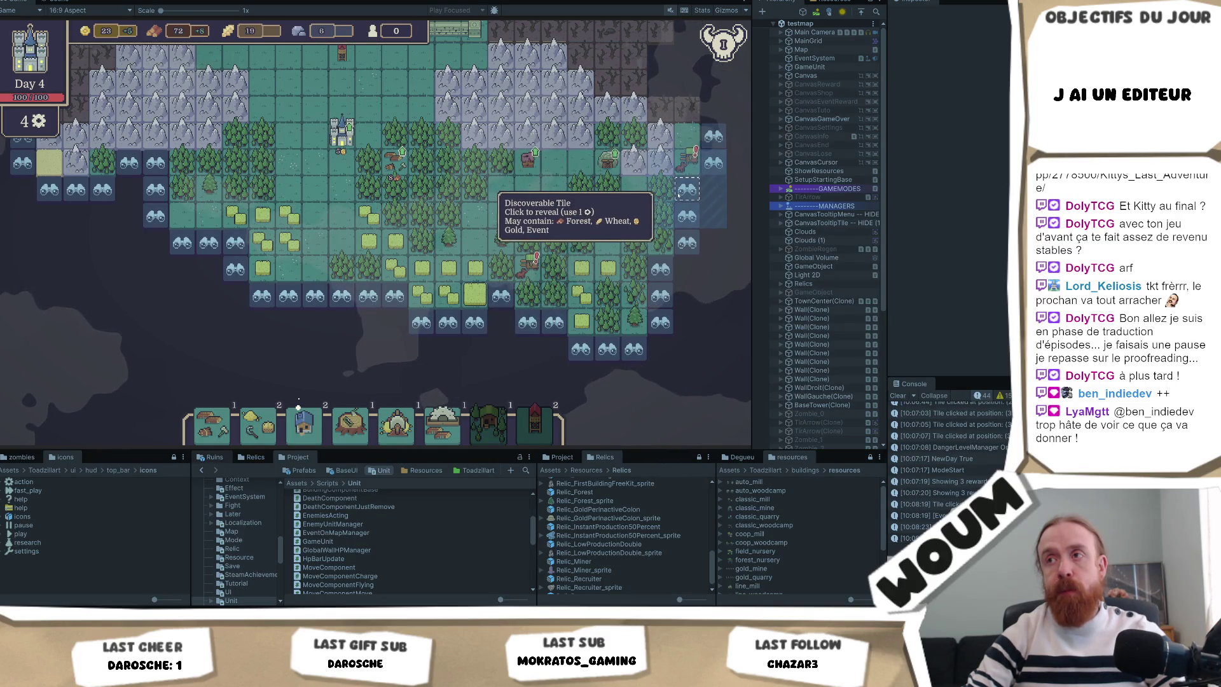
scroll(551, 345, up, 2)
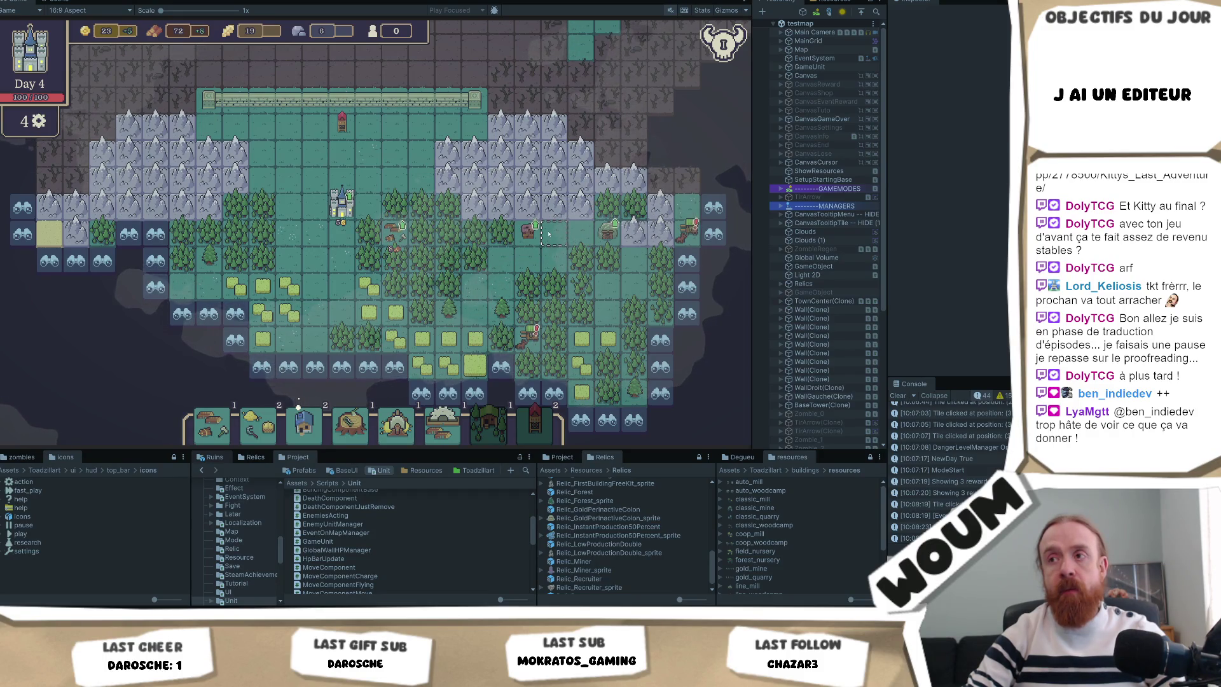
key(a)
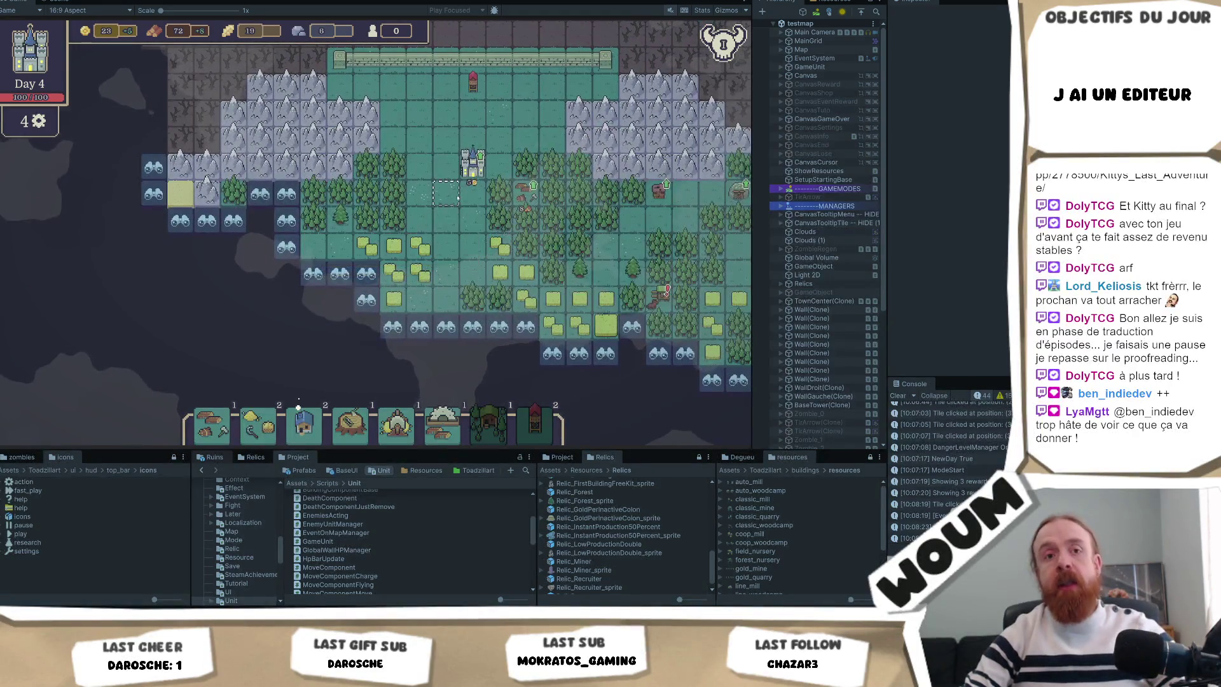
key(d)
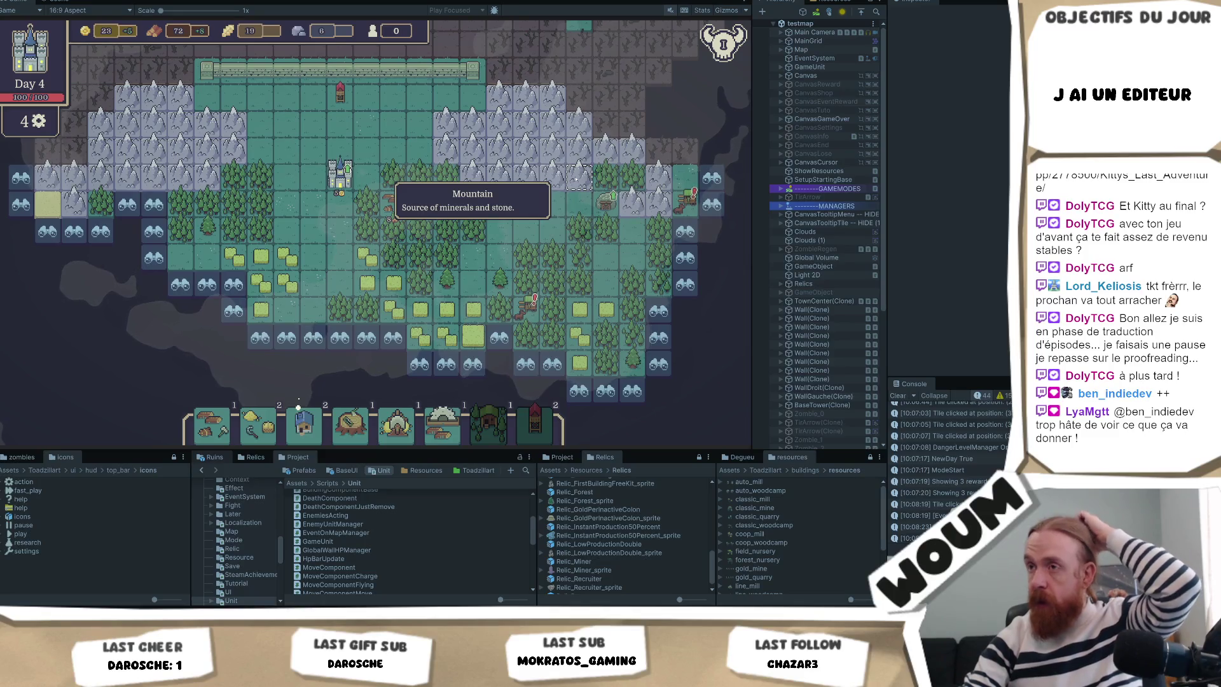
scroll(576, 180, up, 3)
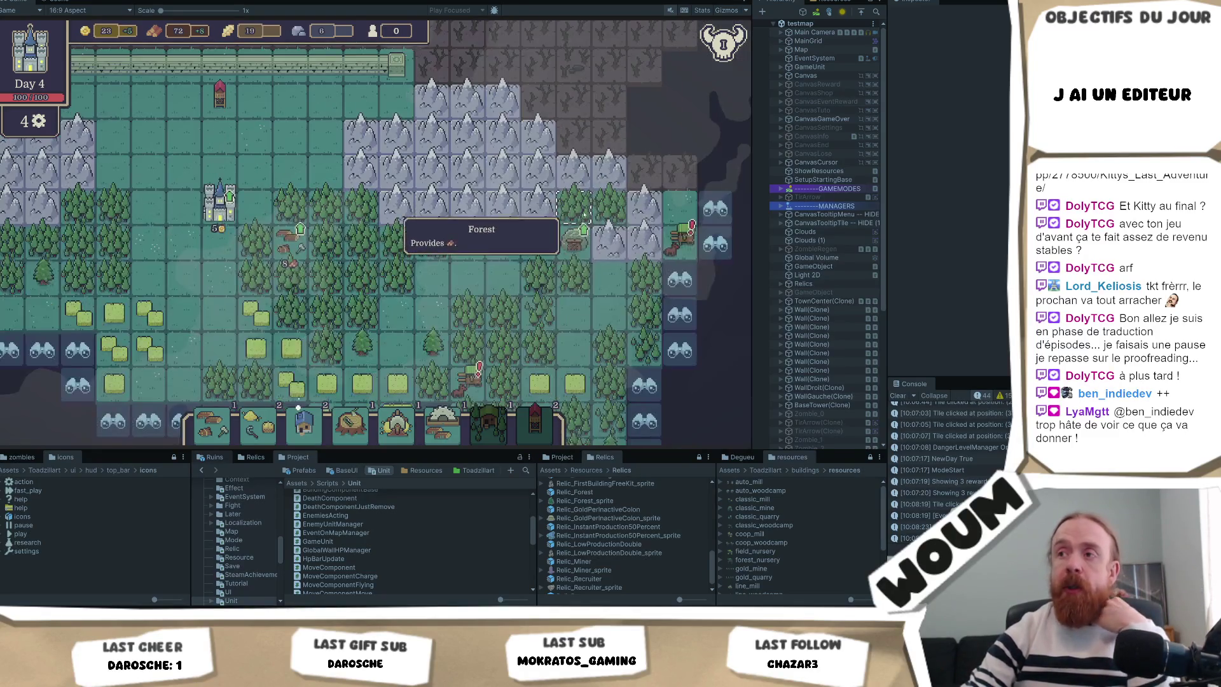
key(a)
key(s)
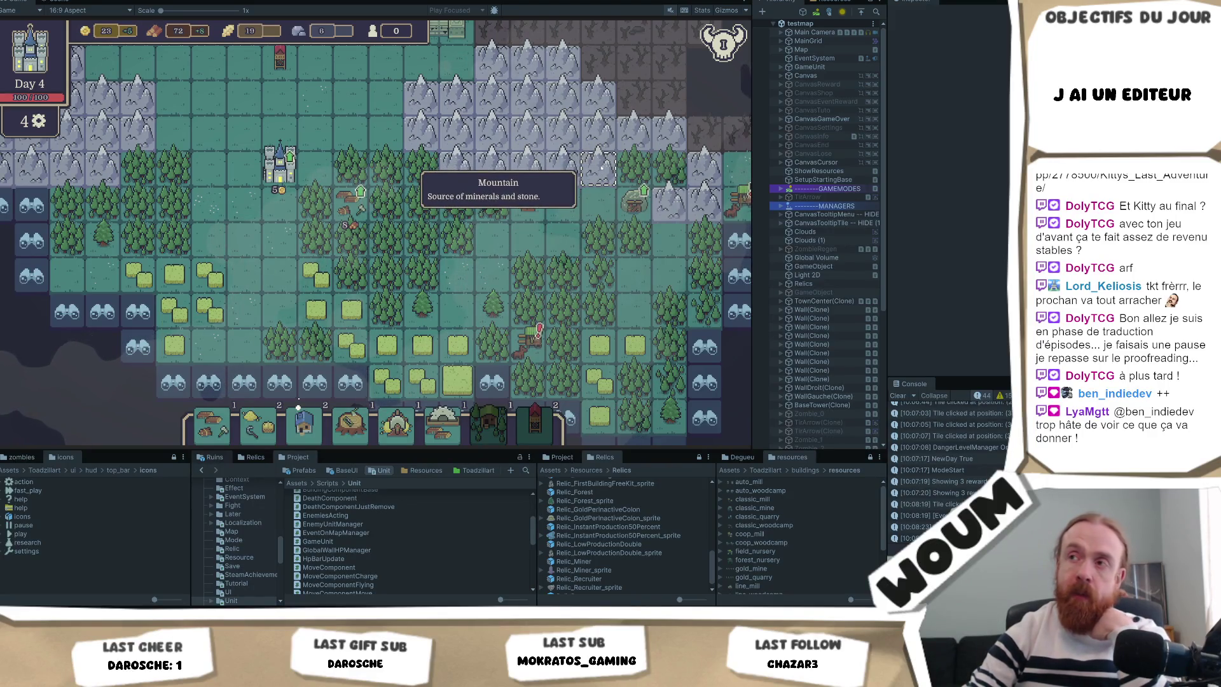
scroll(601, 167, down, 1)
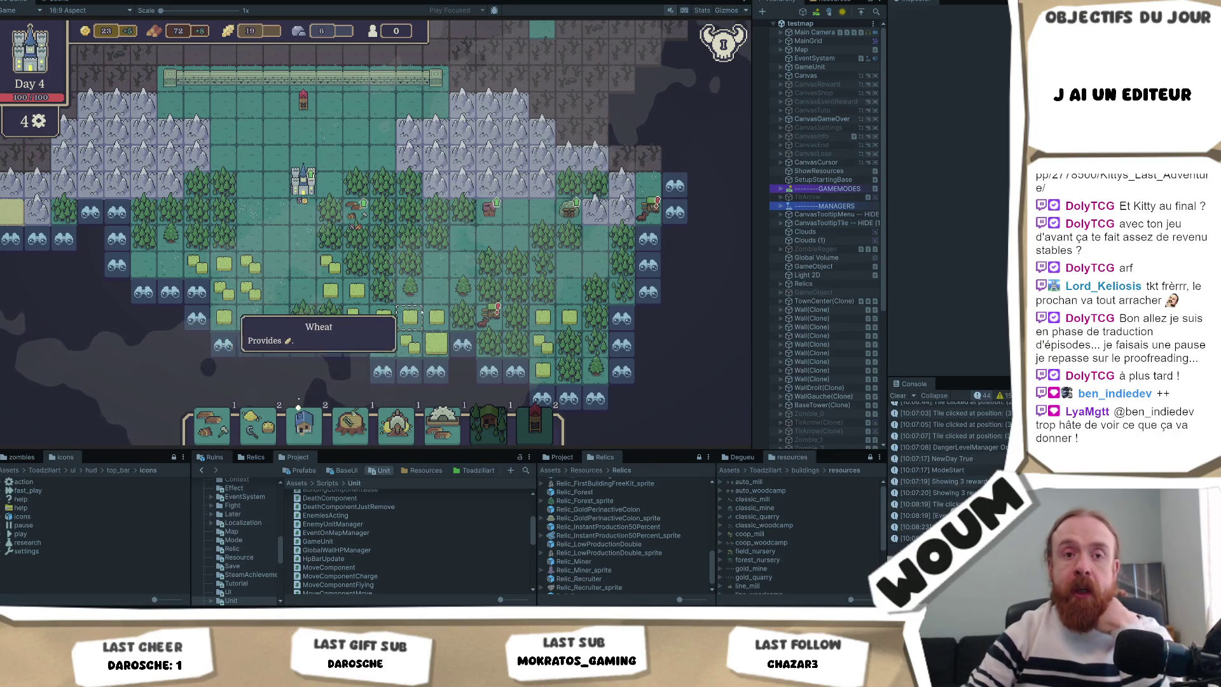
key(Left)
key(Down)
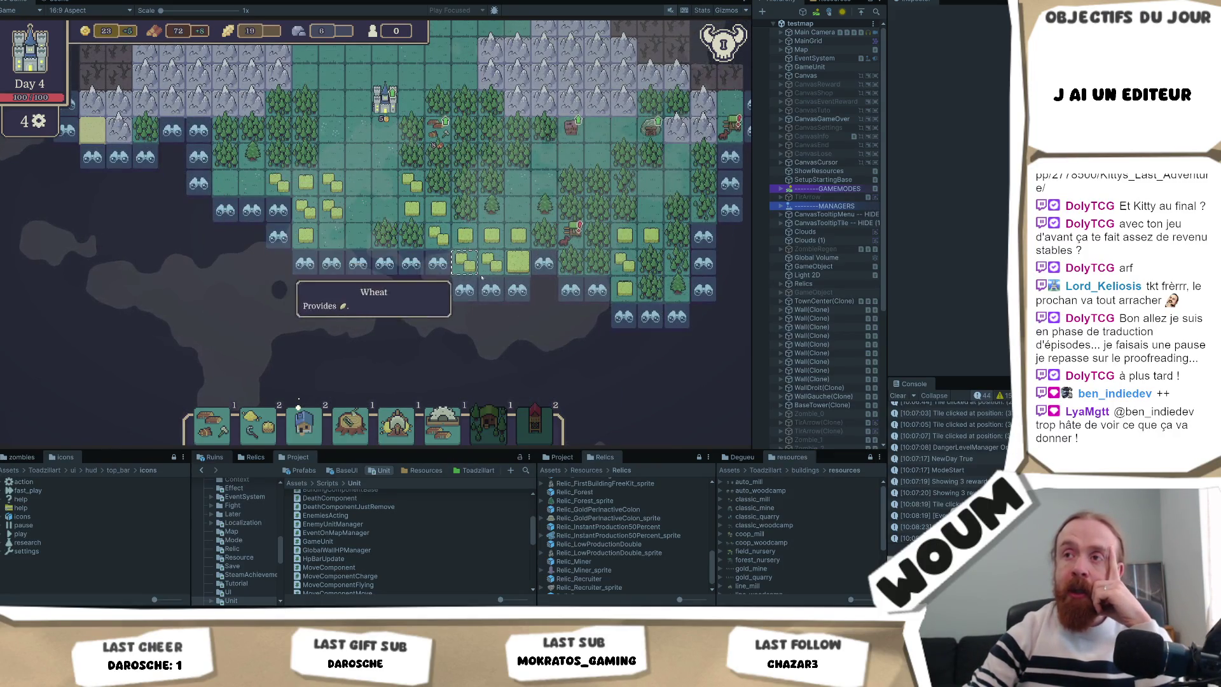
scroll(481, 306, up, 2)
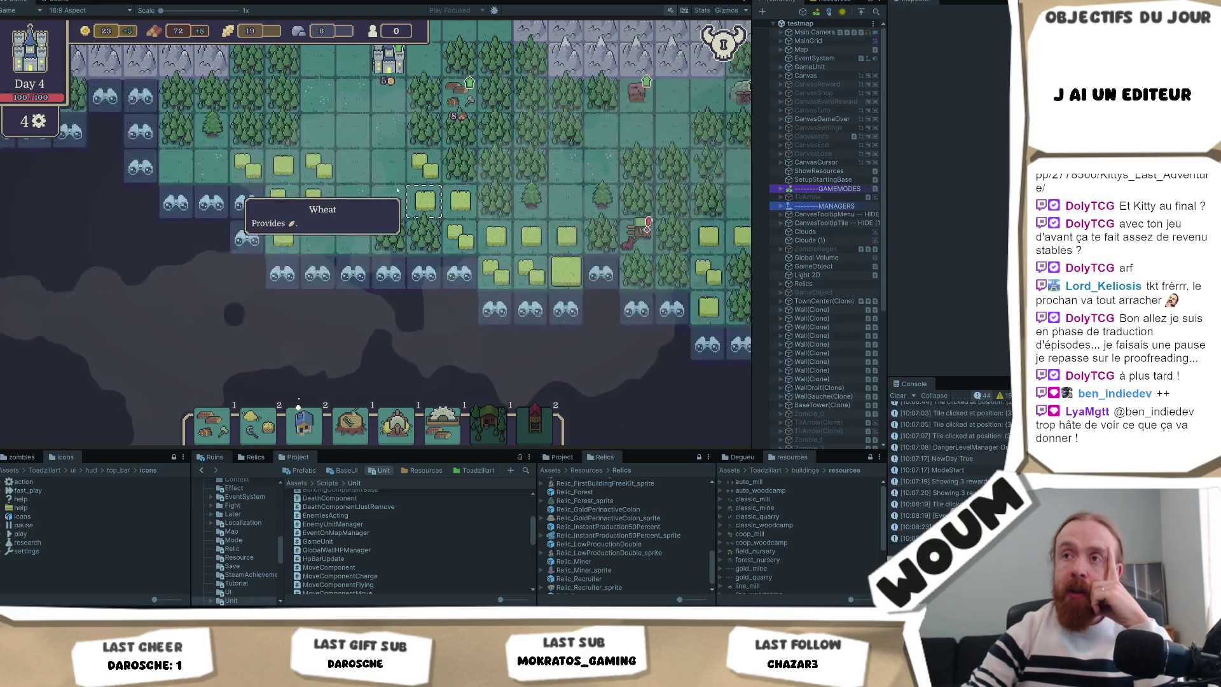
drag(480, 199, 350, 263)
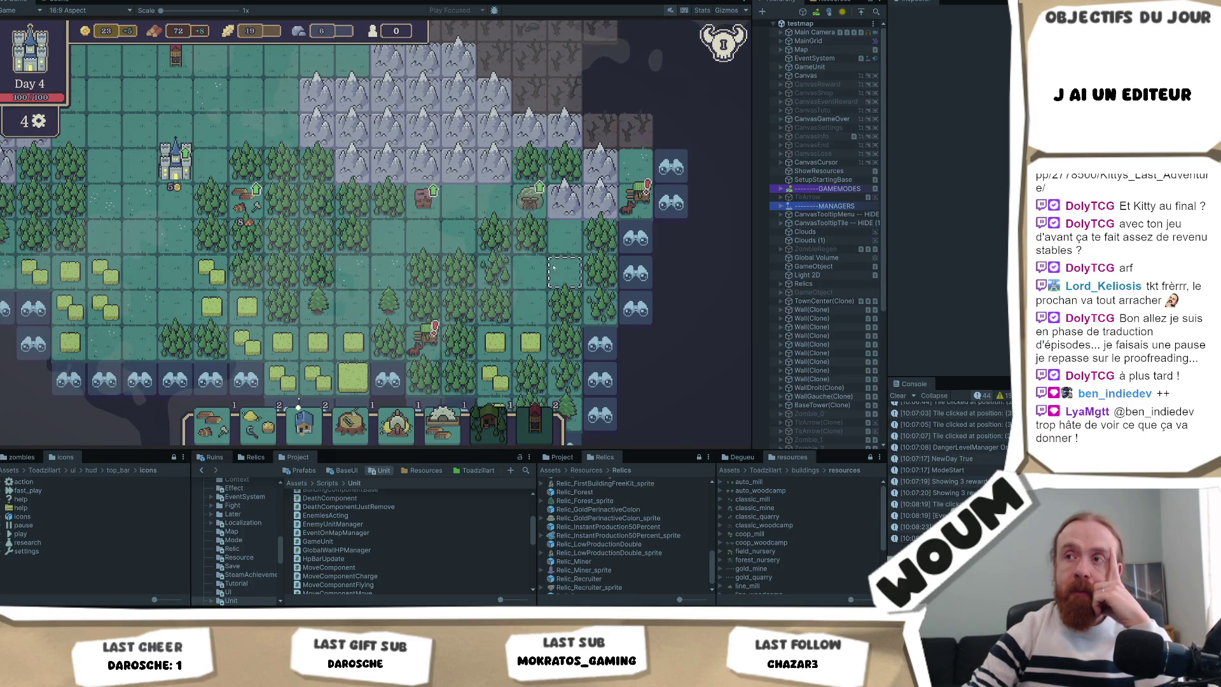
Scroll the view further, then return the Project browser to the Assets root showing ToodzIIart
mouse_move(566, 201)
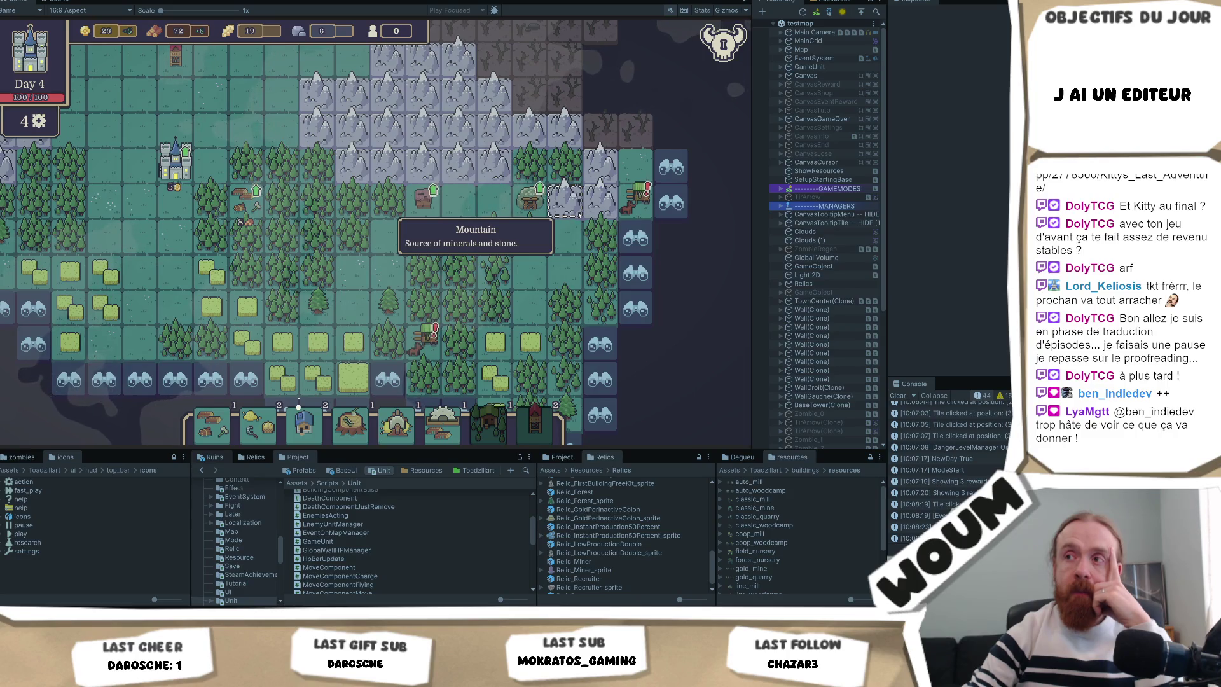
scroll(517, 262, down, 2)
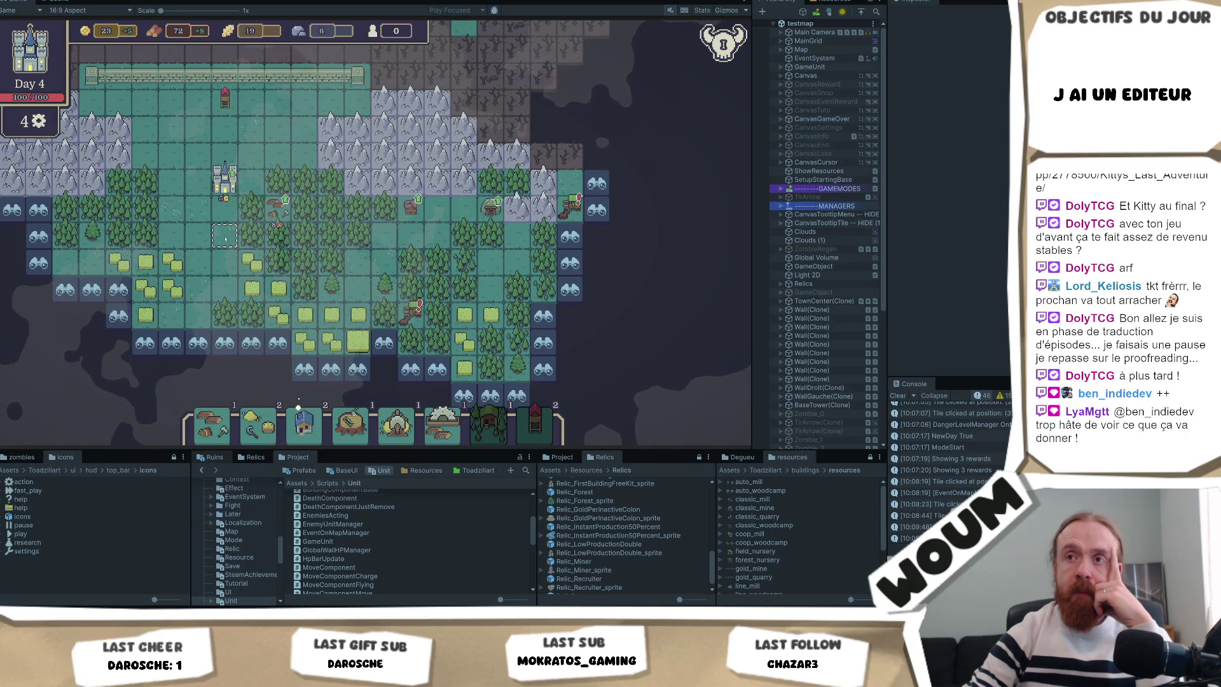
scroll(278, 262, up, 3)
scroll(401, 272, up, 1)
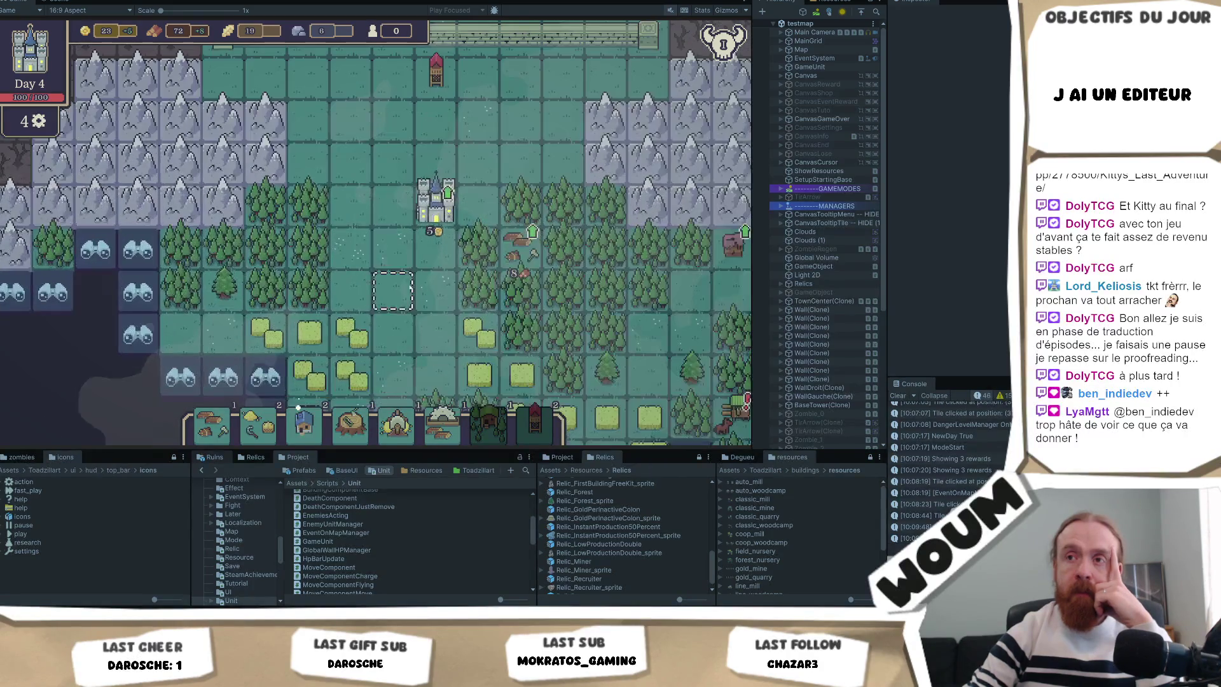
scroll(364, 270, up, 1)
scroll(364, 270, up, 1)
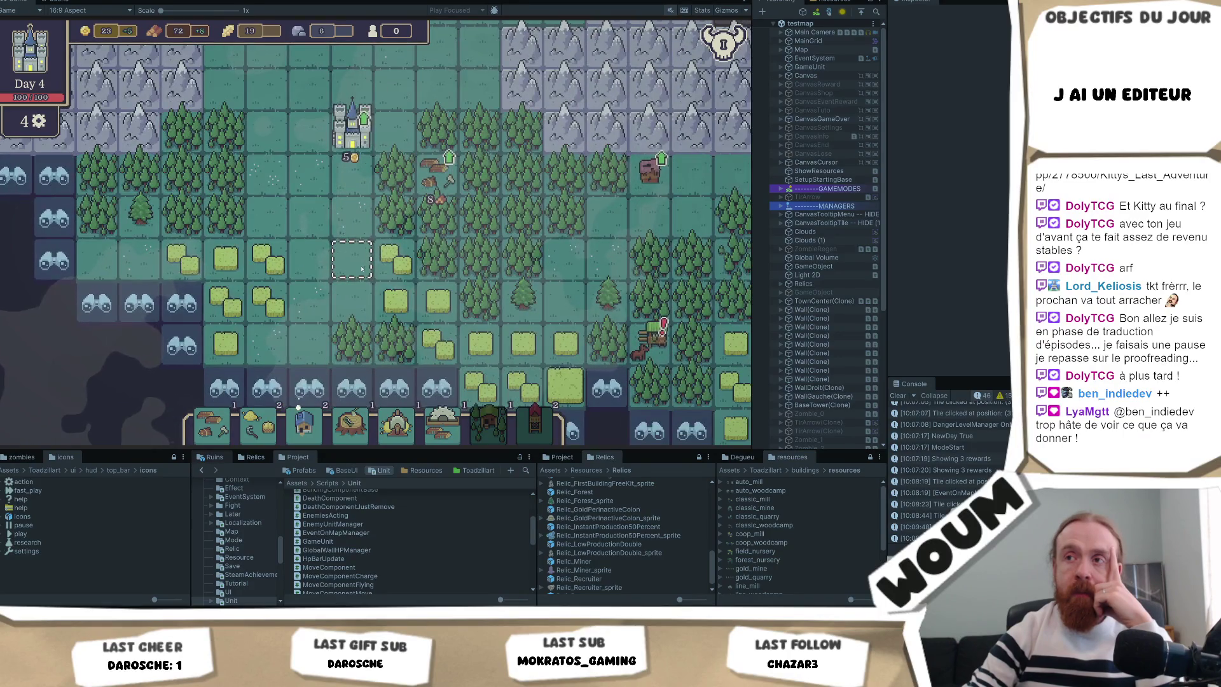
scroll(356, 272, up, 1)
scroll(356, 272, up, 1)
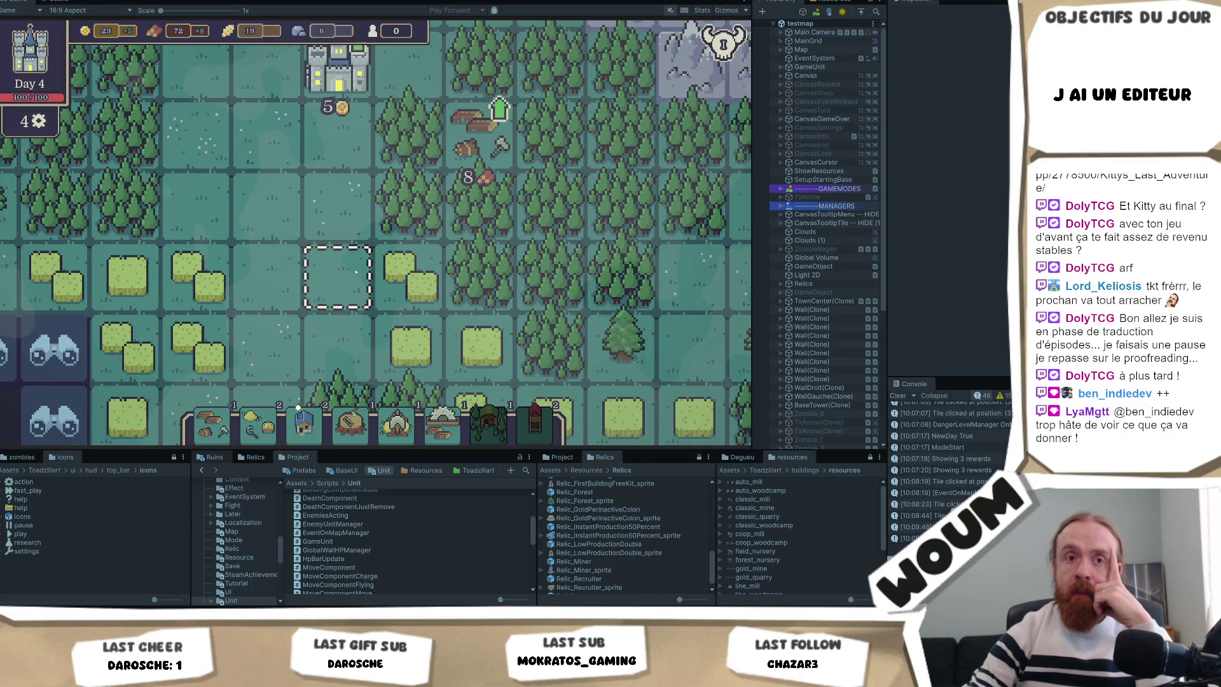
scroll(356, 273, down, 1)
scroll(382, 267, down, 1)
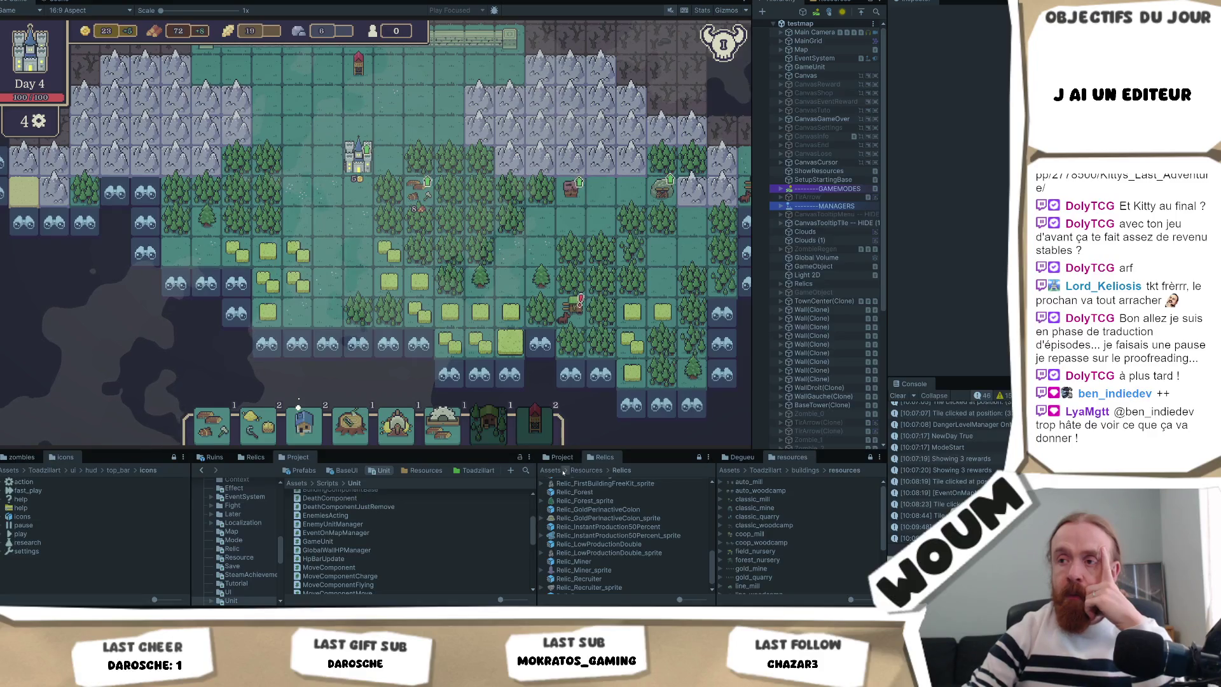
click(557, 470)
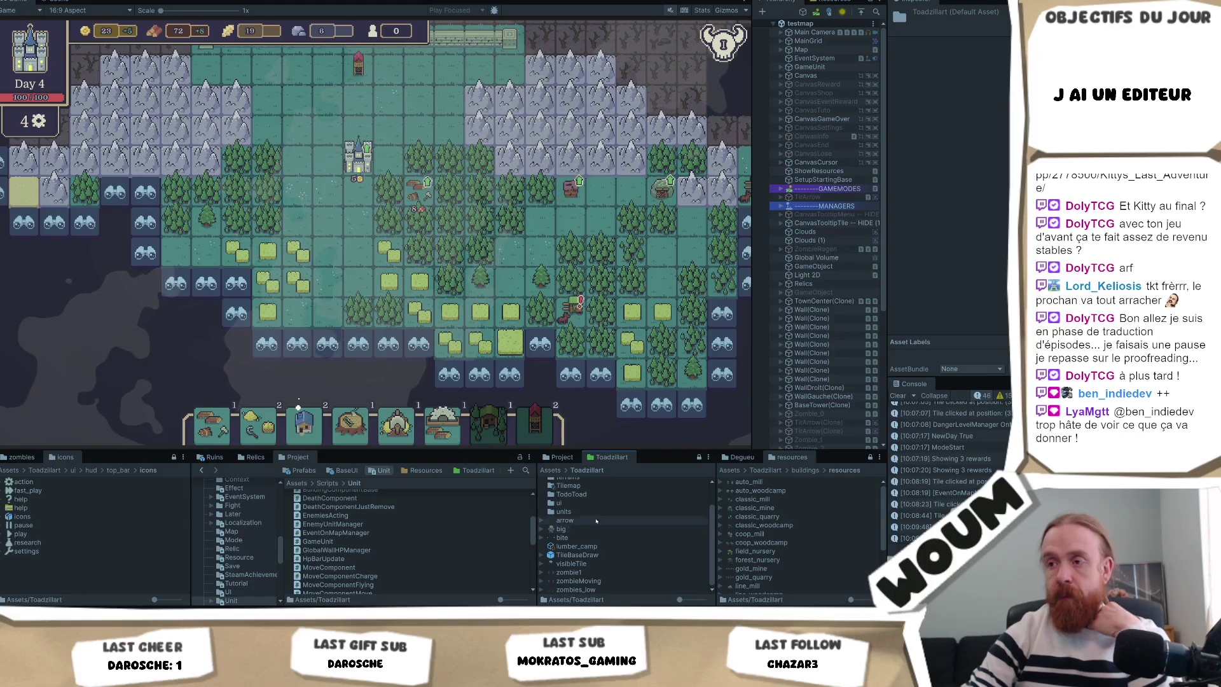
Open the Toadzillart folder, look through the nature folder, then return to Toadzillart
double_click(576, 528)
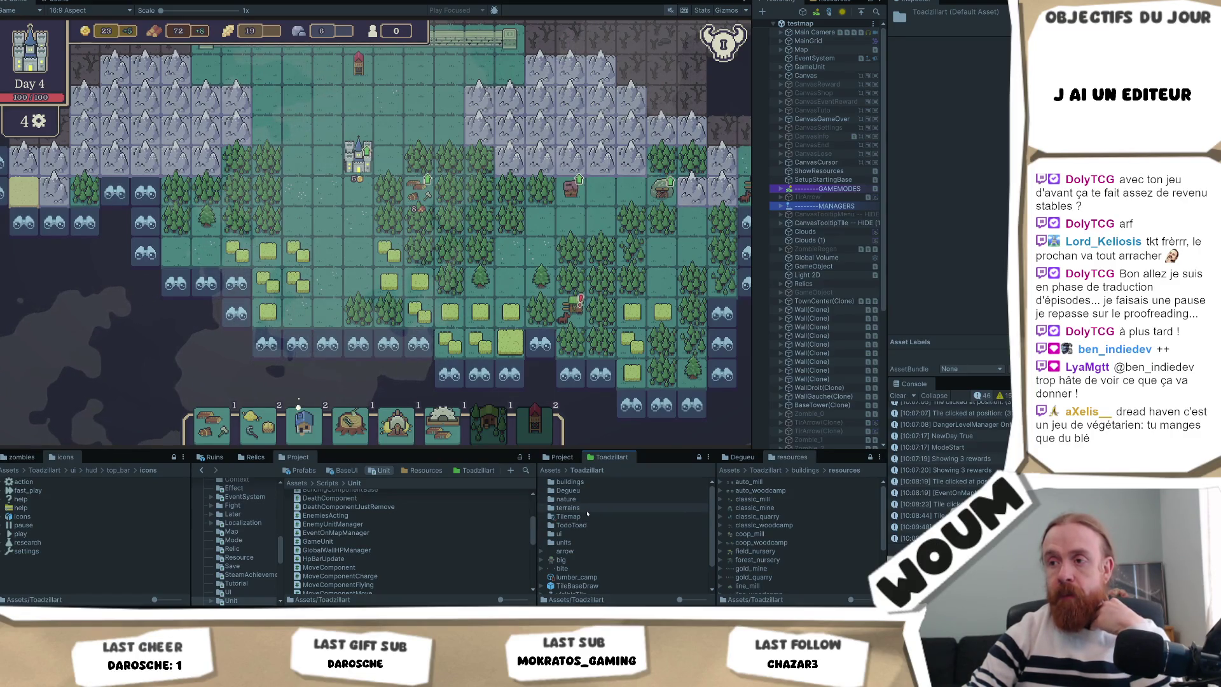
click(590, 517)
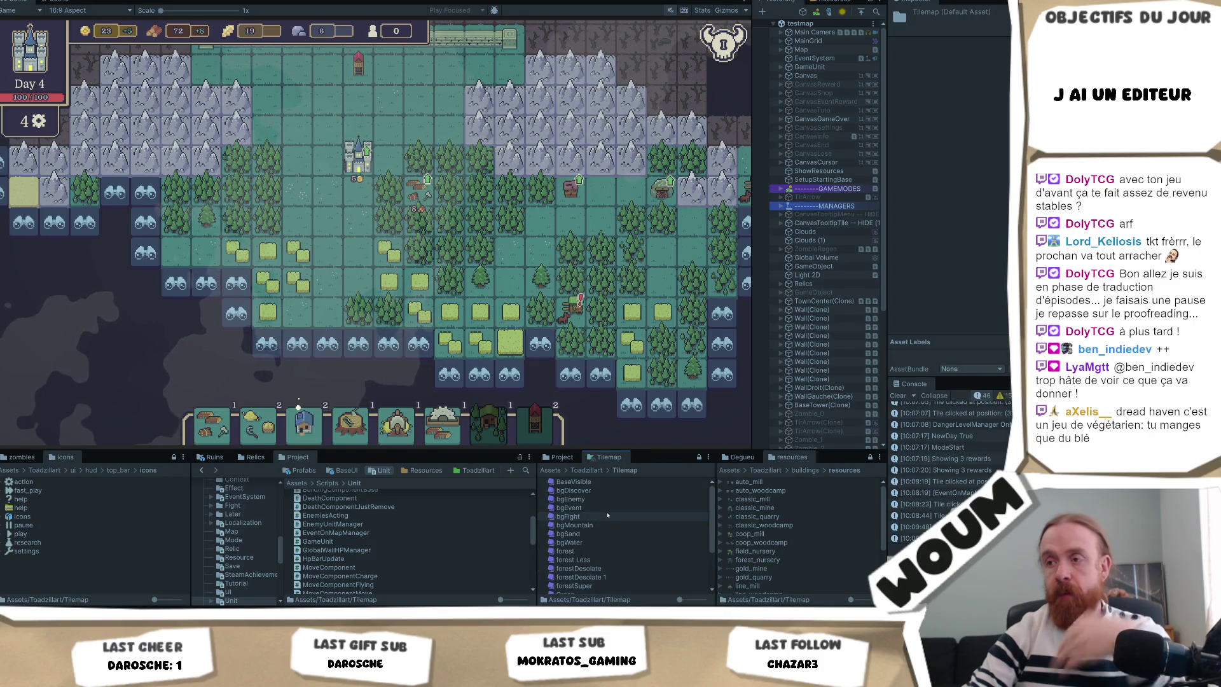
key(Up)
key(Up)
key(Up)
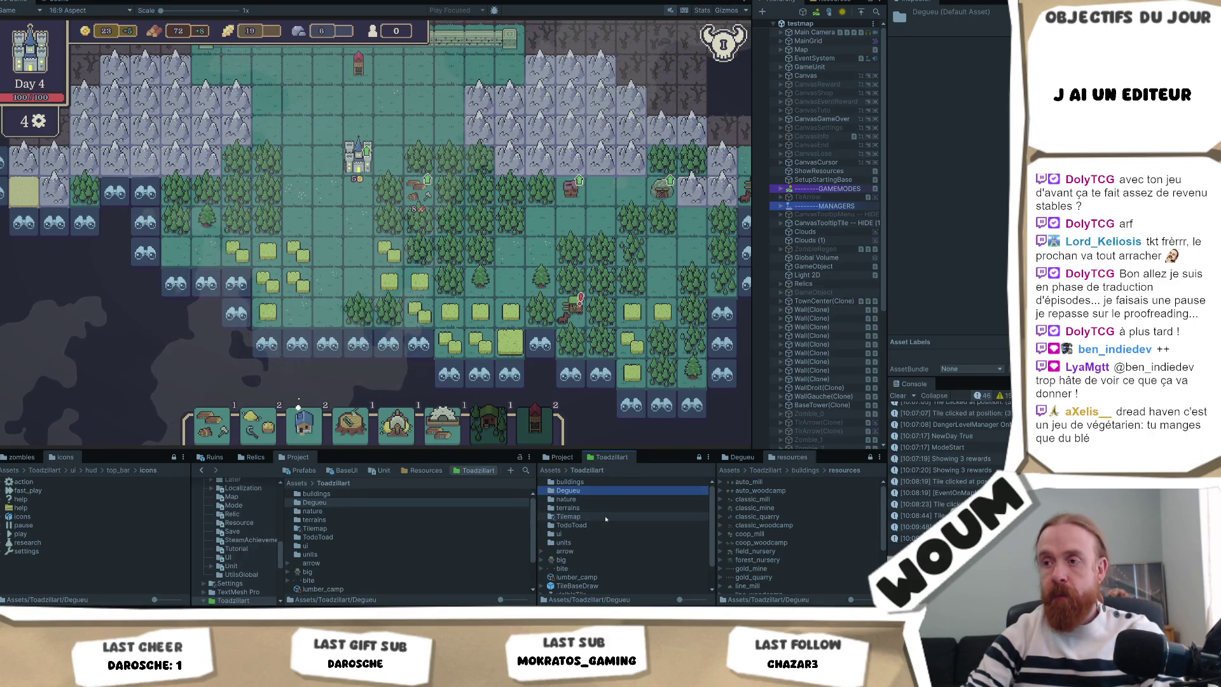
key(Down)
key(Return)
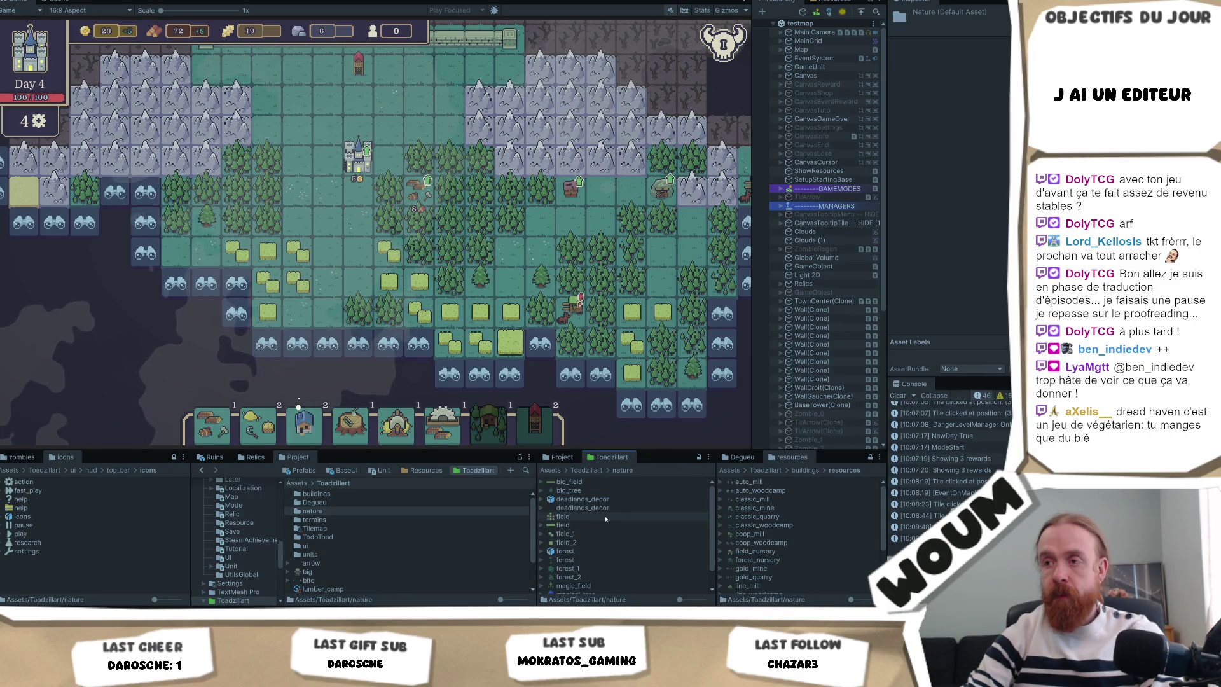
scroll(606, 519, down, 1)
key(BackSpace)
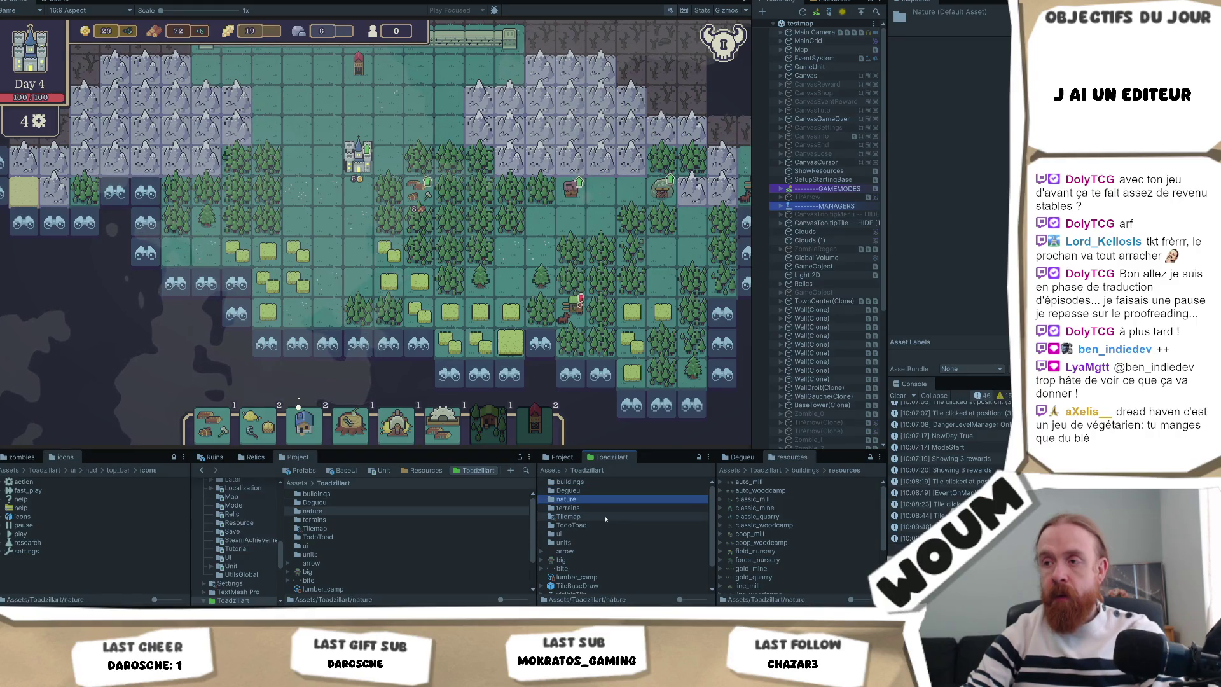
Step past terrains and Degueu and browse the nature folder's contents again
click(591, 507)
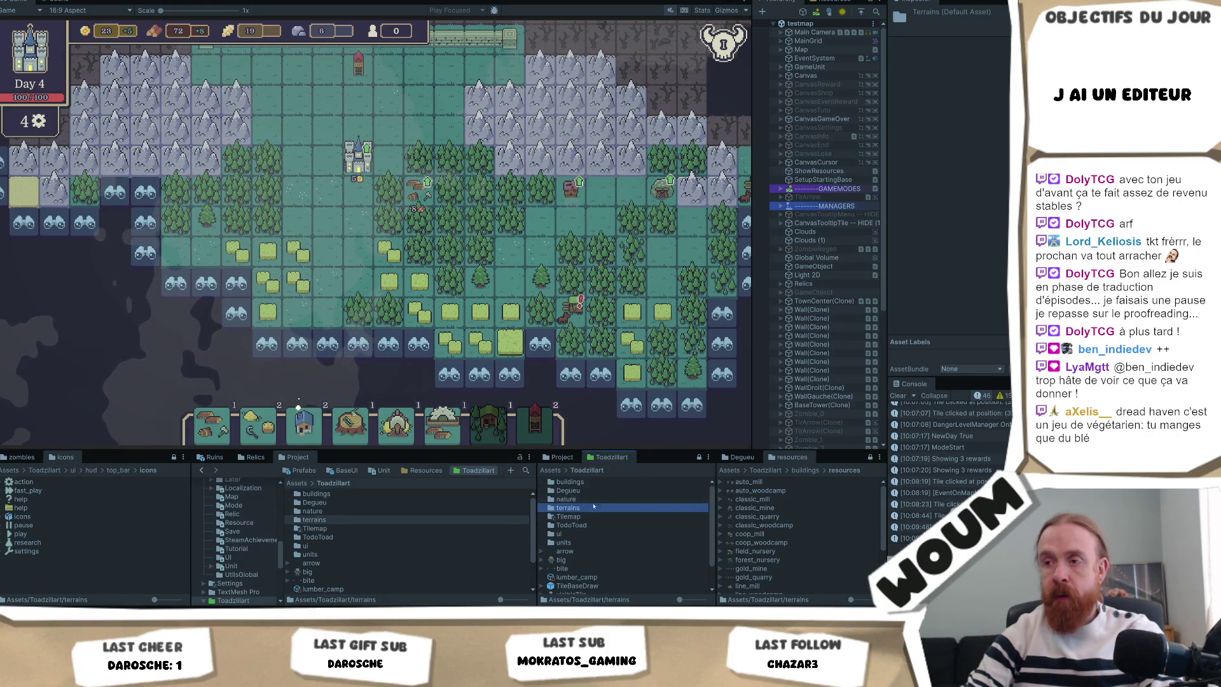
key(Up)
key(Up)
key(Down)
key(Return)
scroll(622, 537, down, 1)
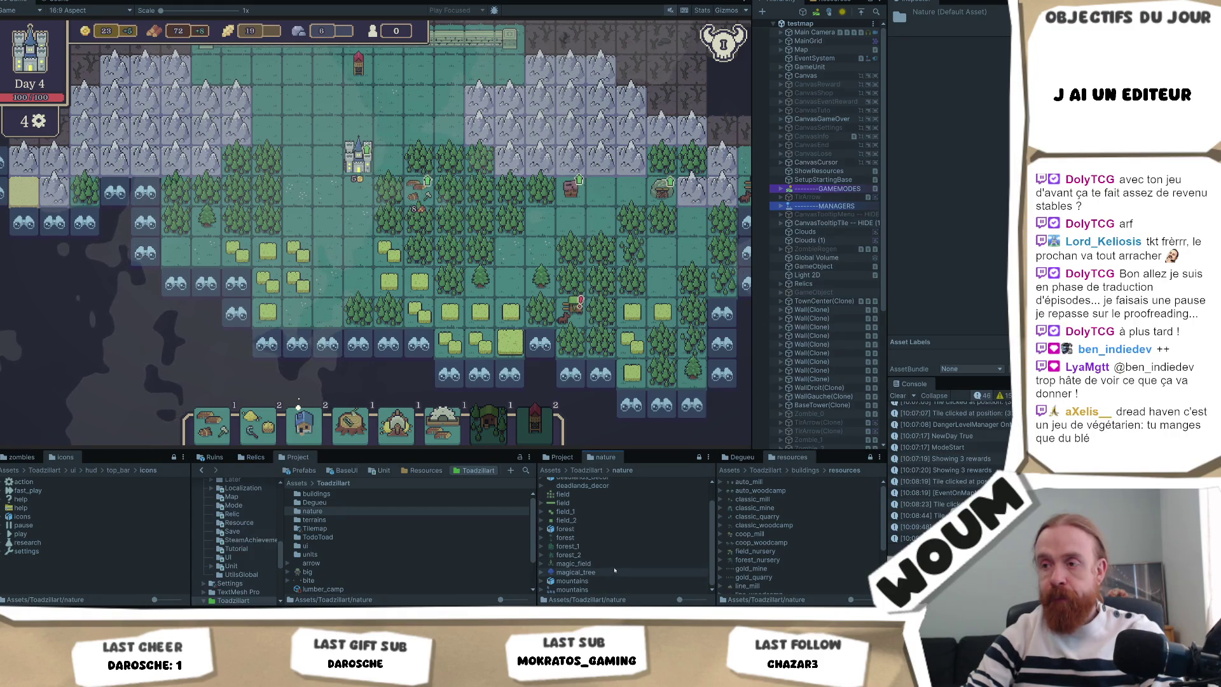
scroll(615, 568, up, 1)
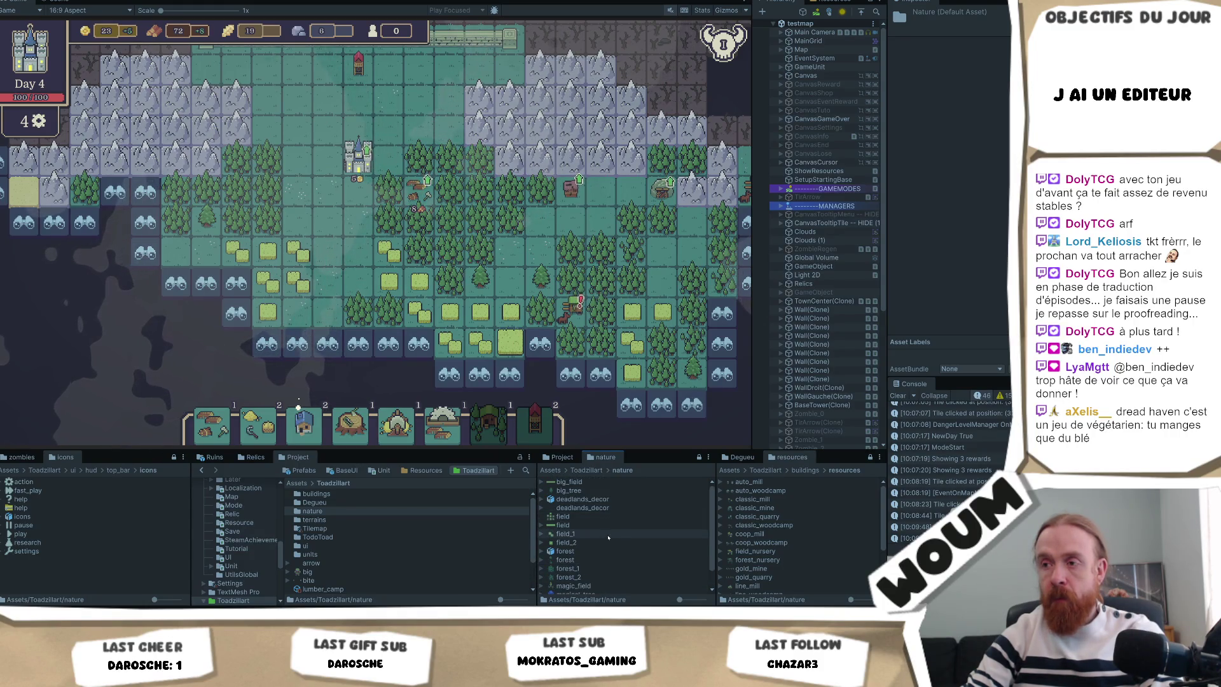
key(BackSpace)
Open the Tilemap folder to list its tile assets
key(Down)
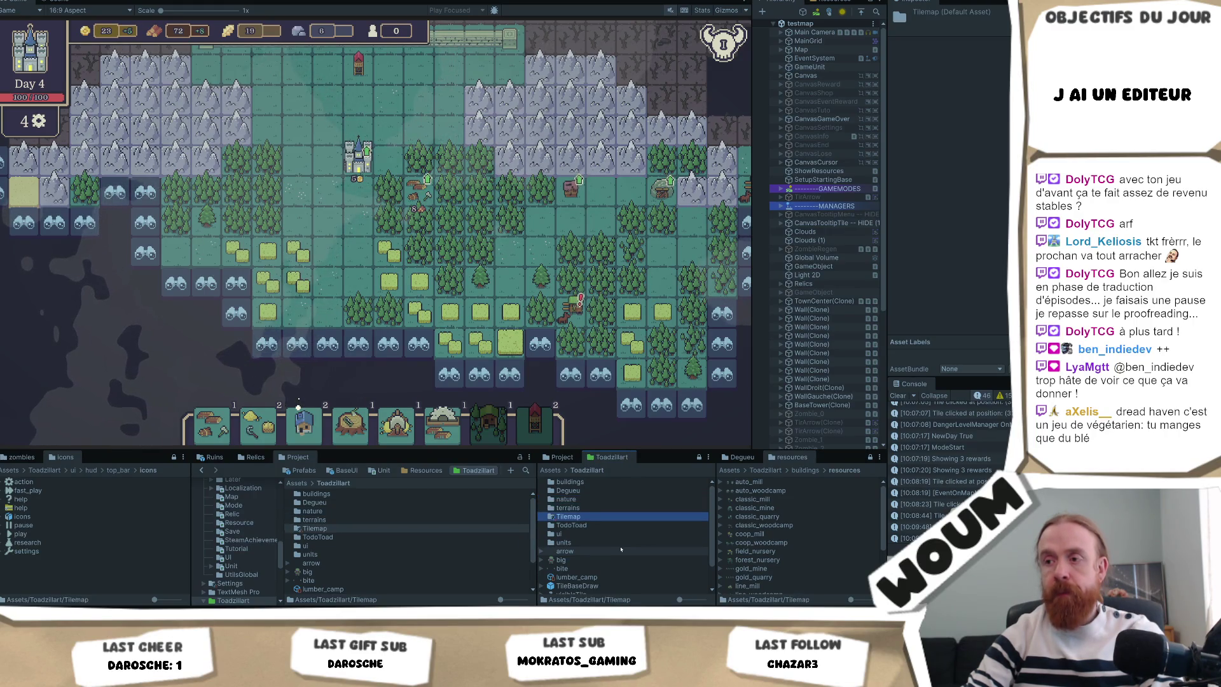
key(Down)
key(Return)
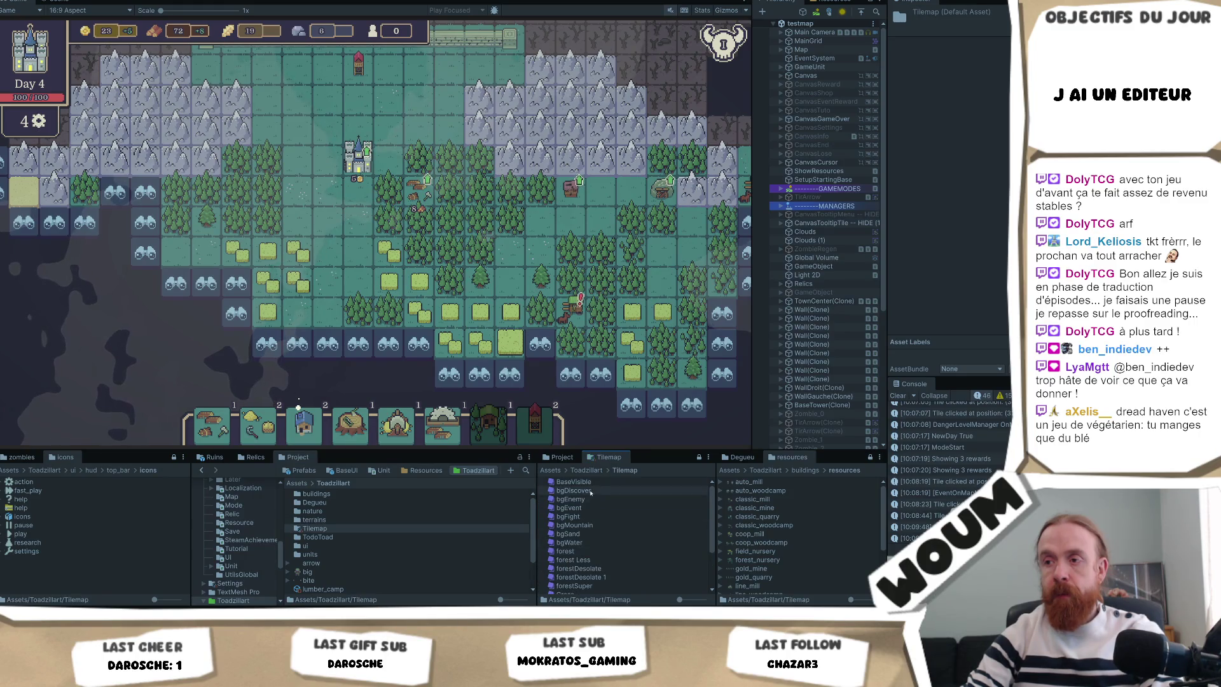
scroll(586, 576, down, 5)
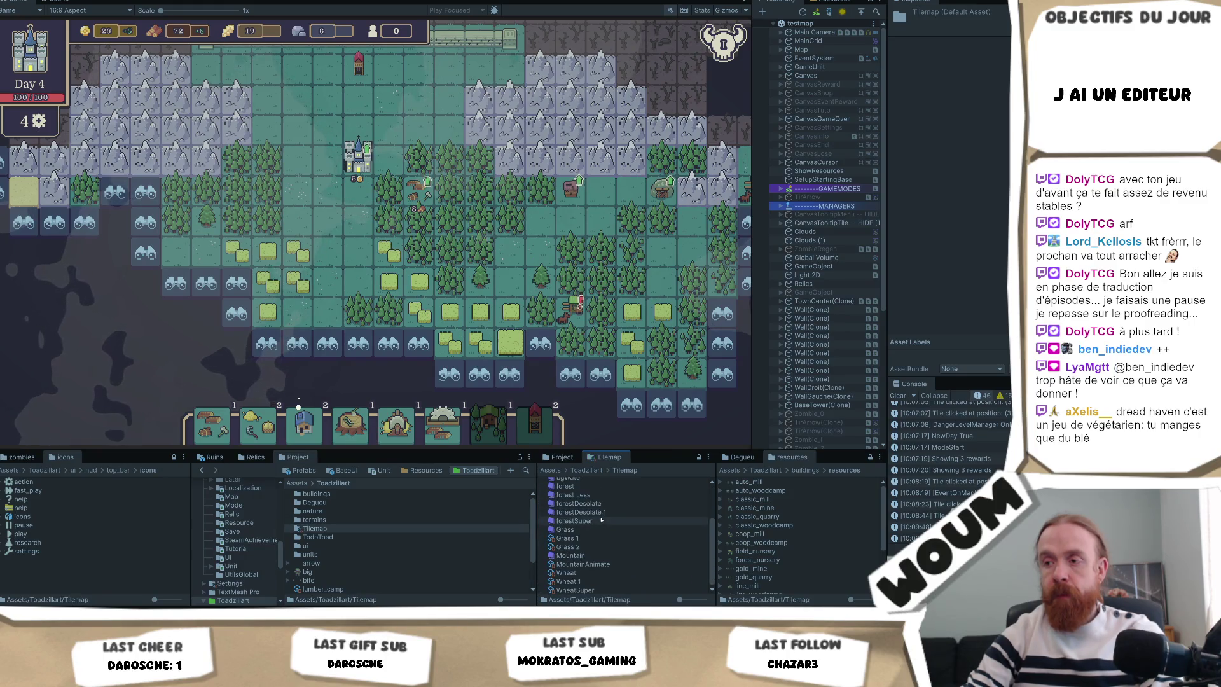
Browse the tiles to bgFight, ping its bg_desolate sprite, and select the terrains texture
click(583, 563)
click(607, 538)
key(Up)
key(Up)
key(Up)
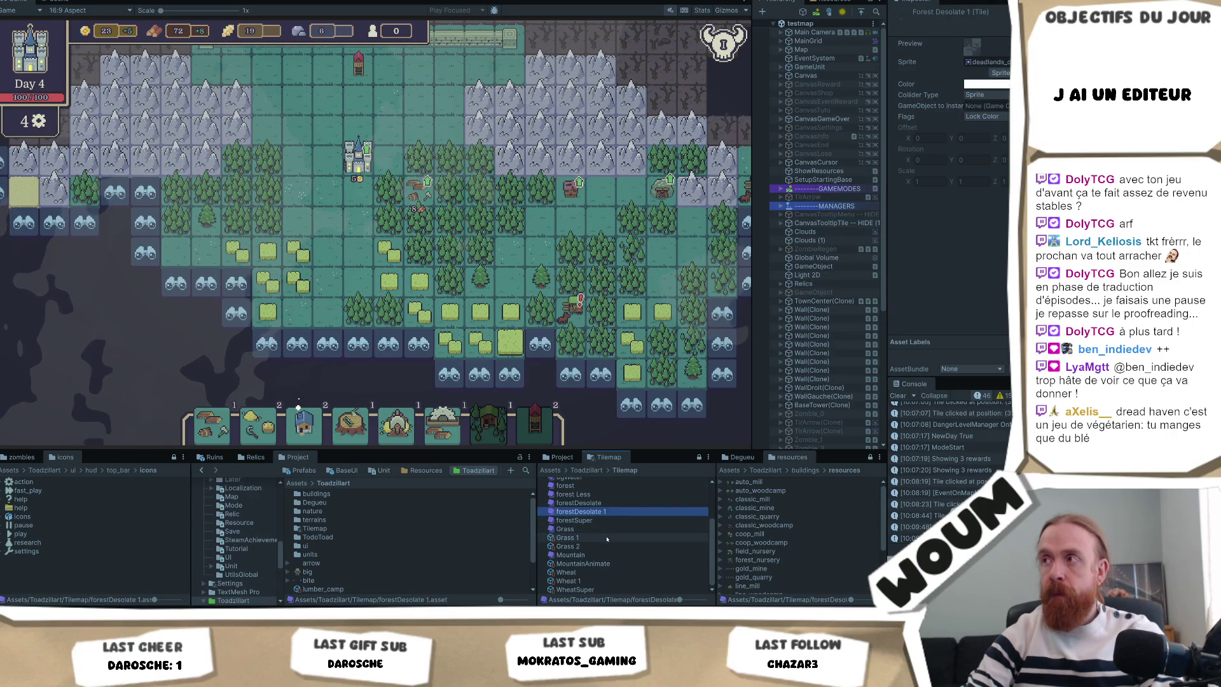
key(Up)
key(Up)
key(Up)
key(Down)
key(Down)
key(Down)
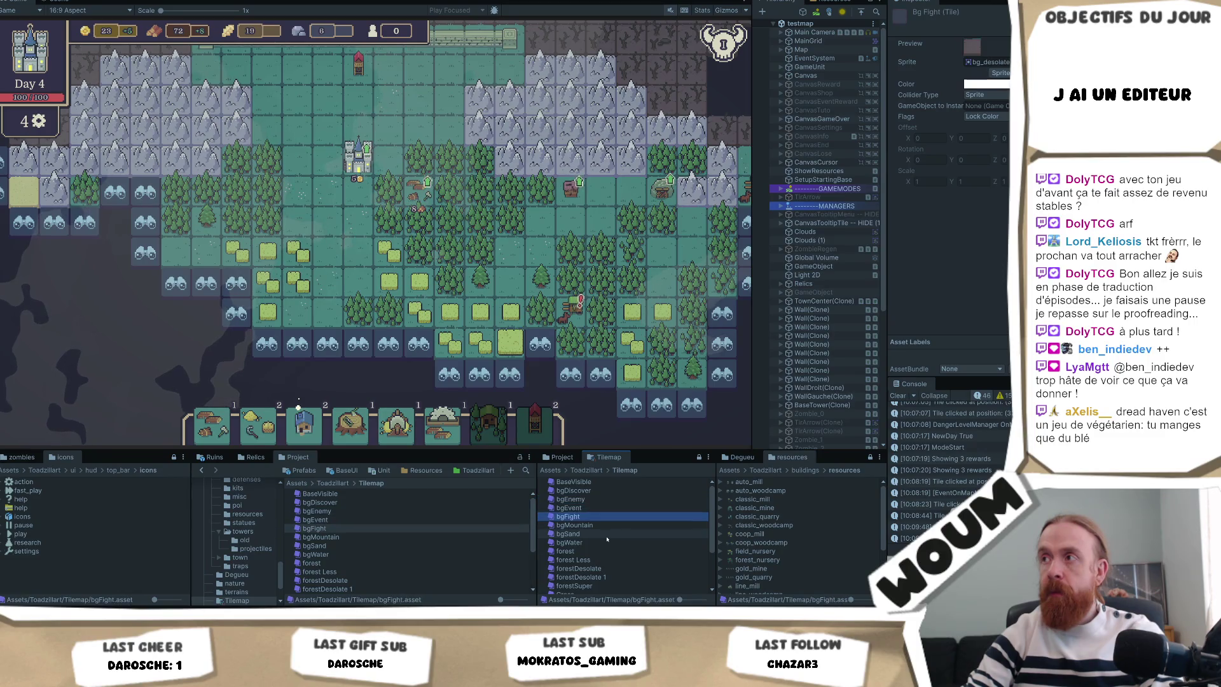
click(985, 62)
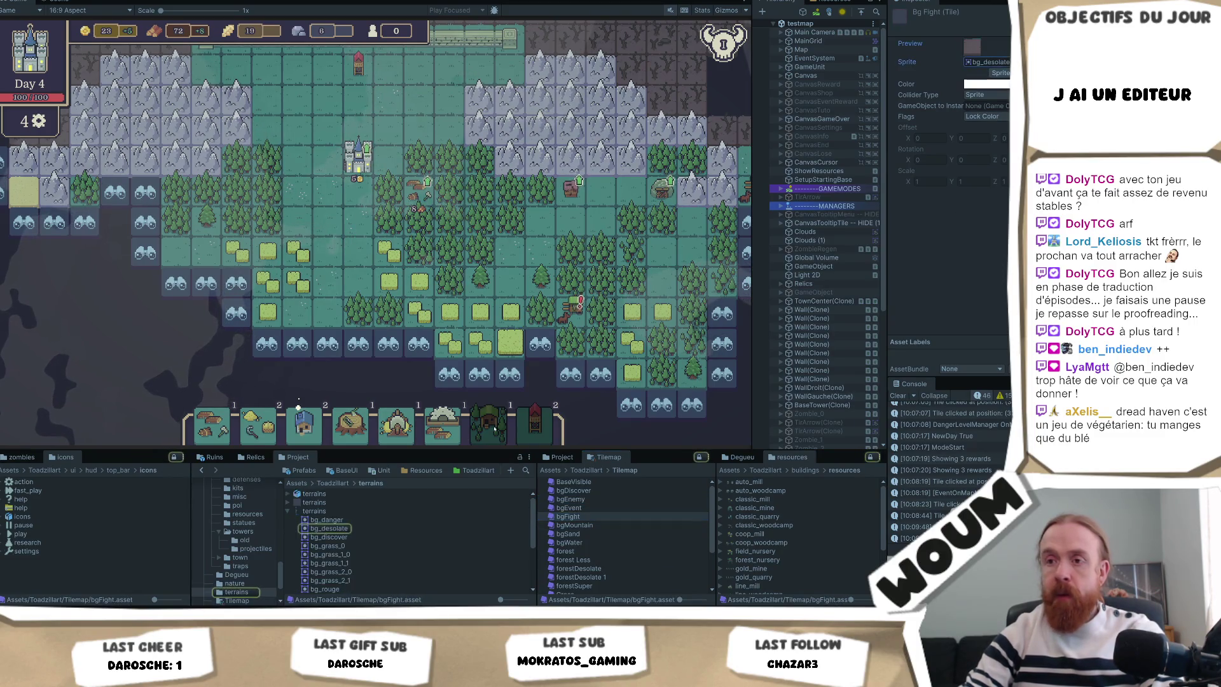
click(329, 512)
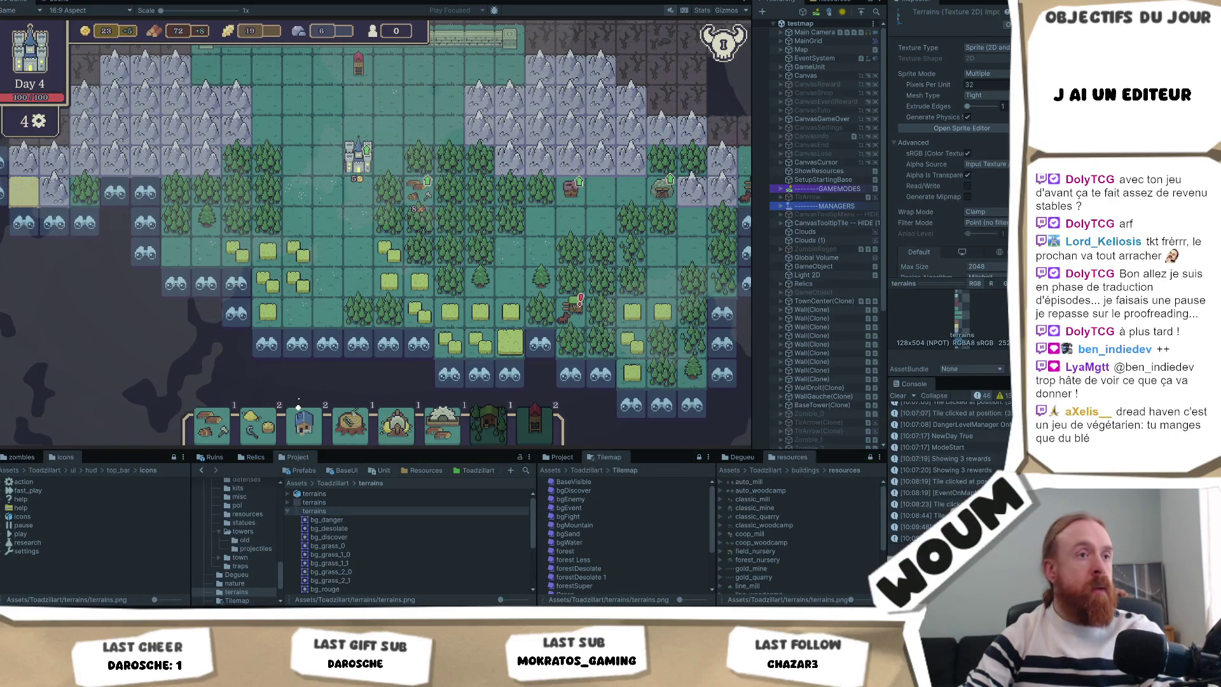
Reselect terrains, view the zombie danger info, and go back up to Toadzillart
click(314, 511)
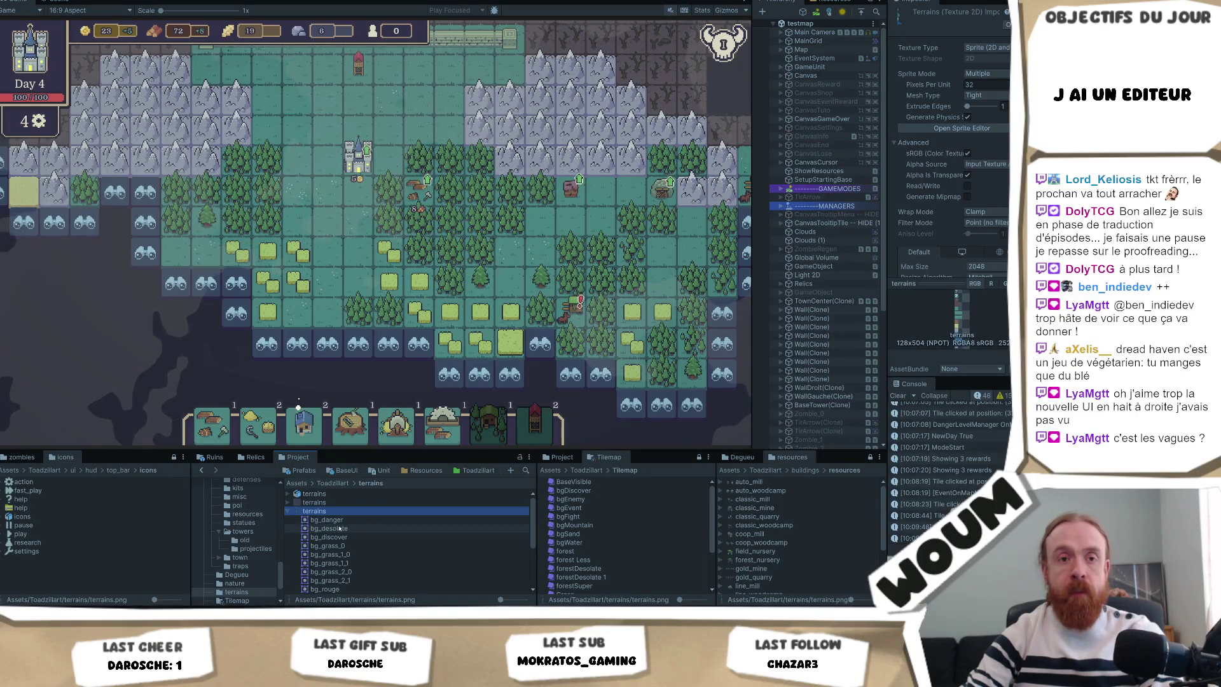
click(723, 42)
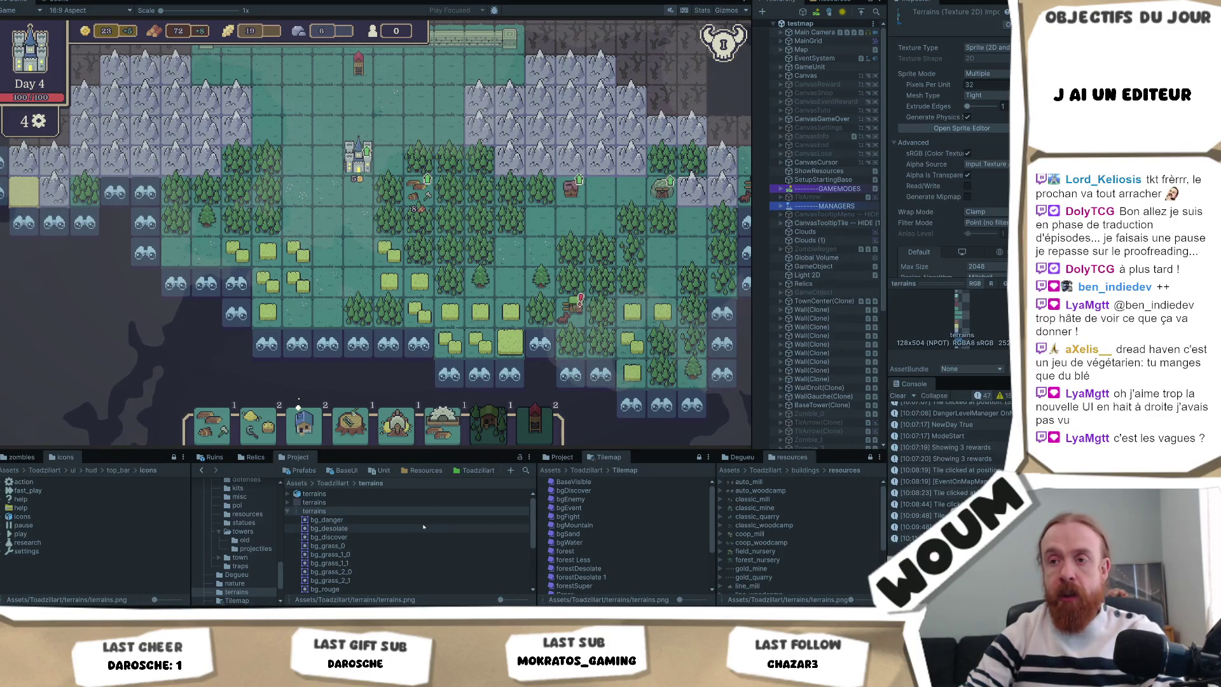
click(344, 483)
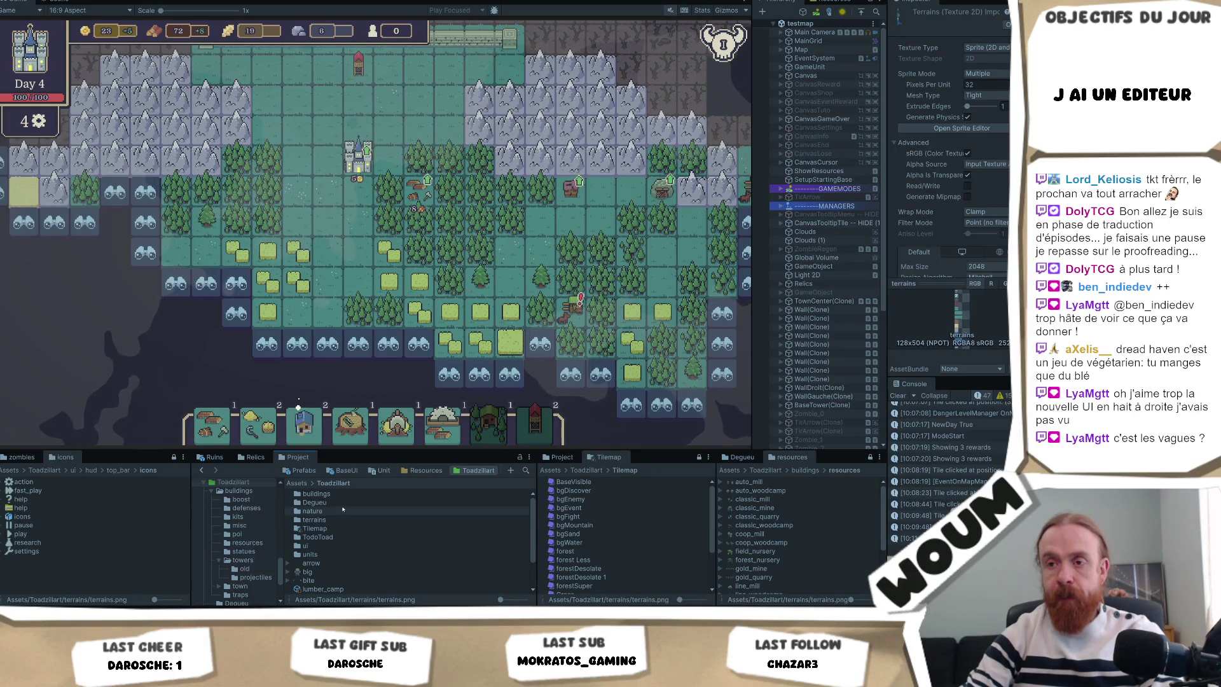
Pan the play-mode map north and back to the base, then select the nature folder
key(w)
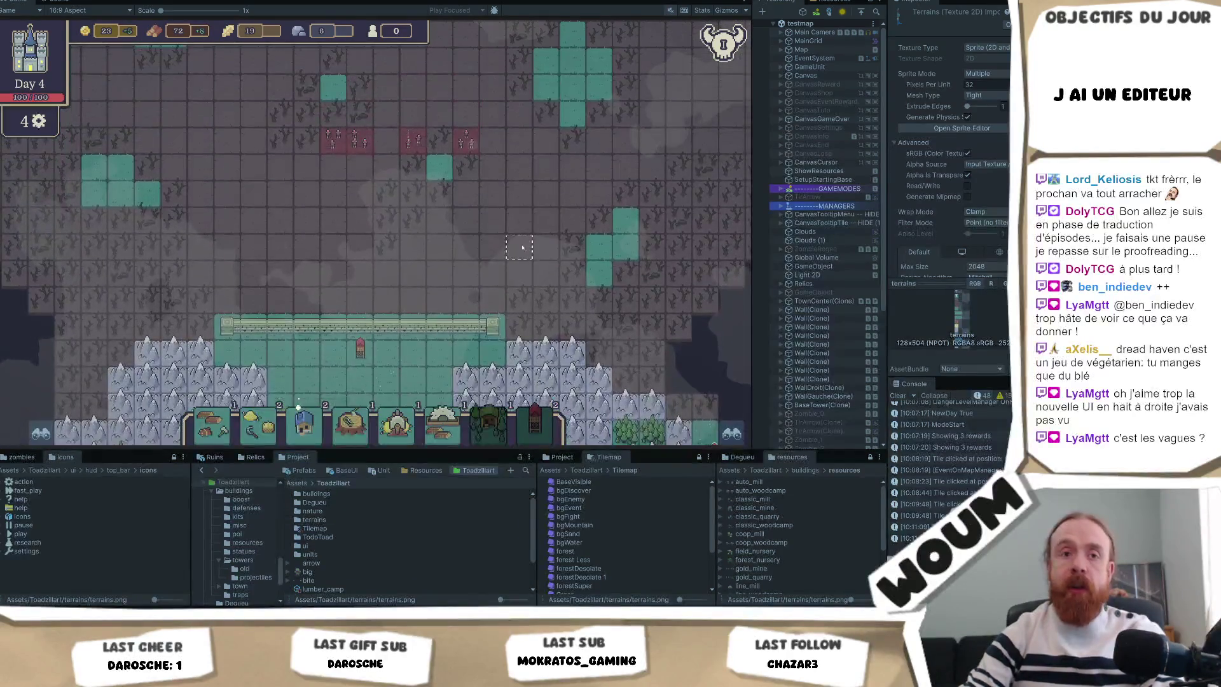
key(s)
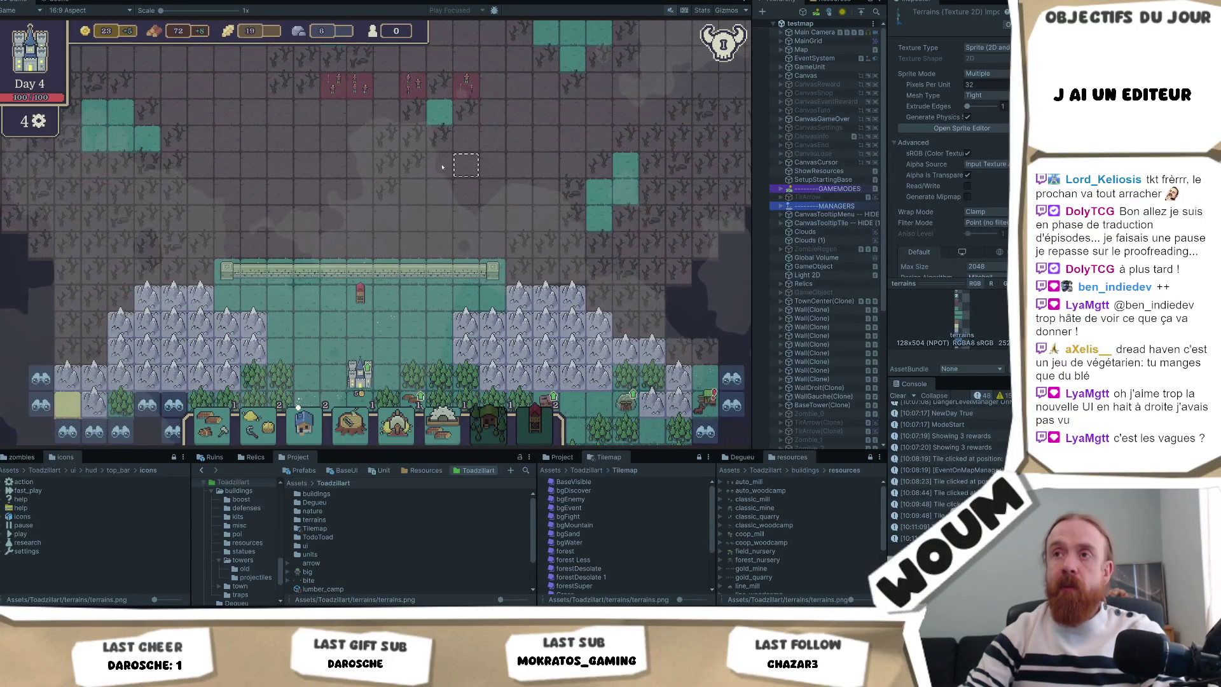
key(s)
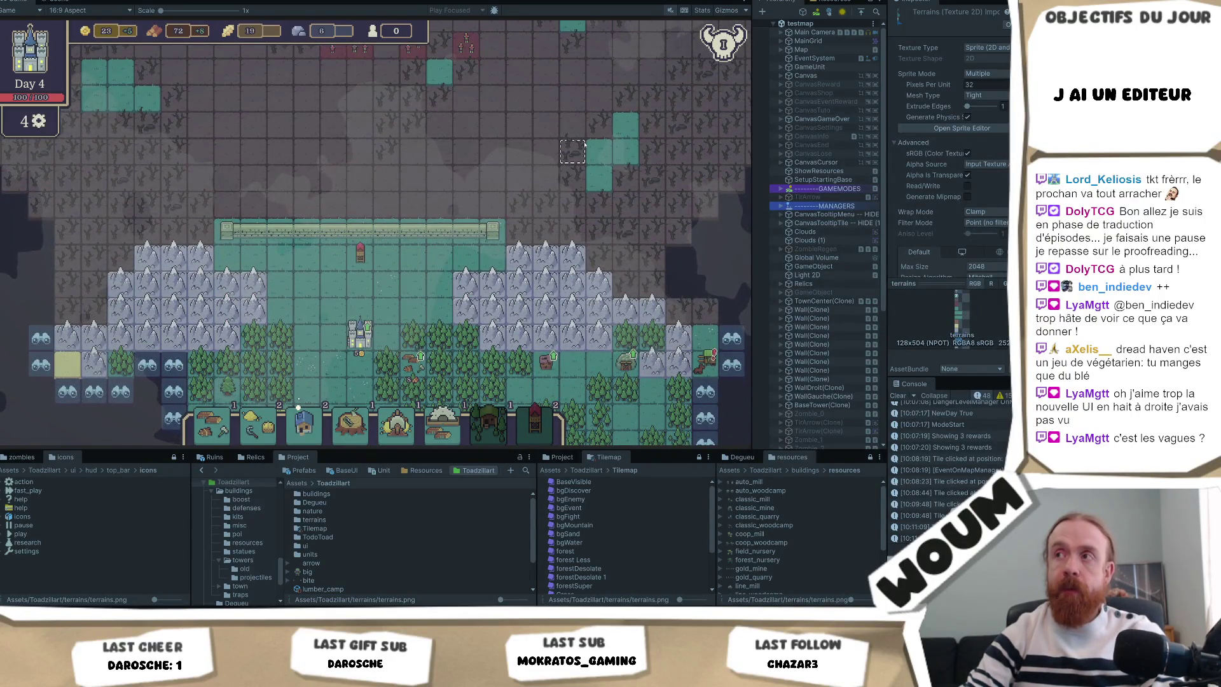
mouse_move(723, 41)
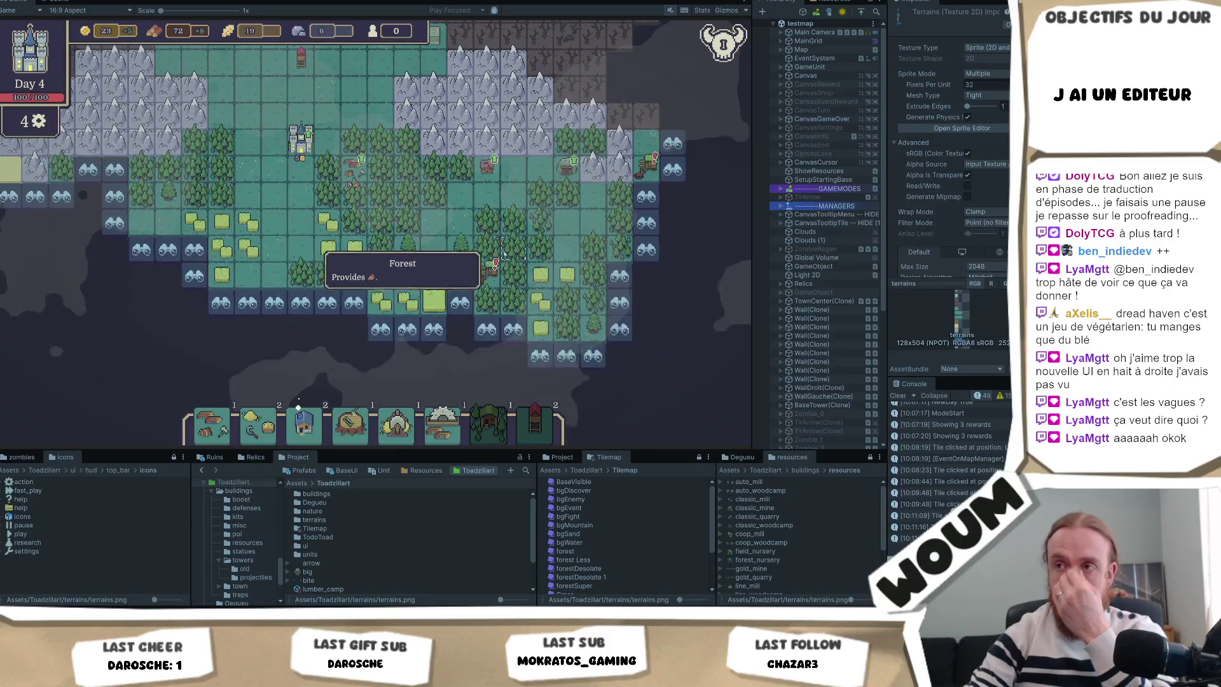
click(362, 508)
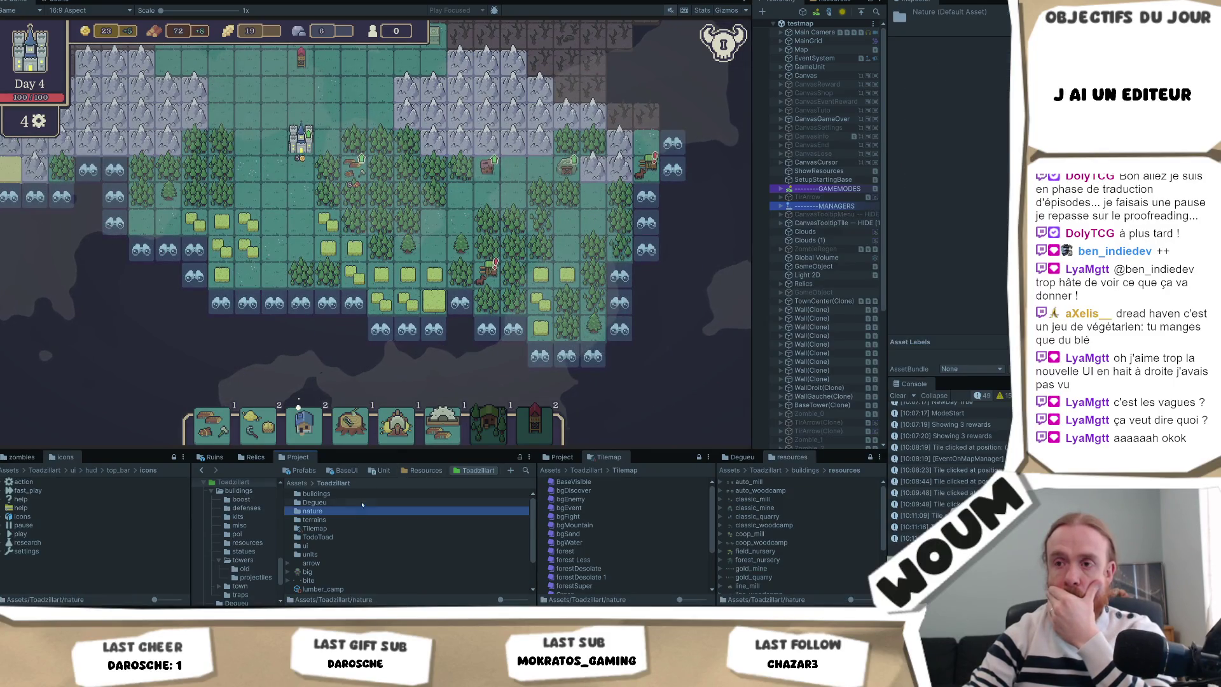
Navigate into buildings/misc and select the gold texture
click(360, 503)
double_click(343, 493)
click(342, 538)
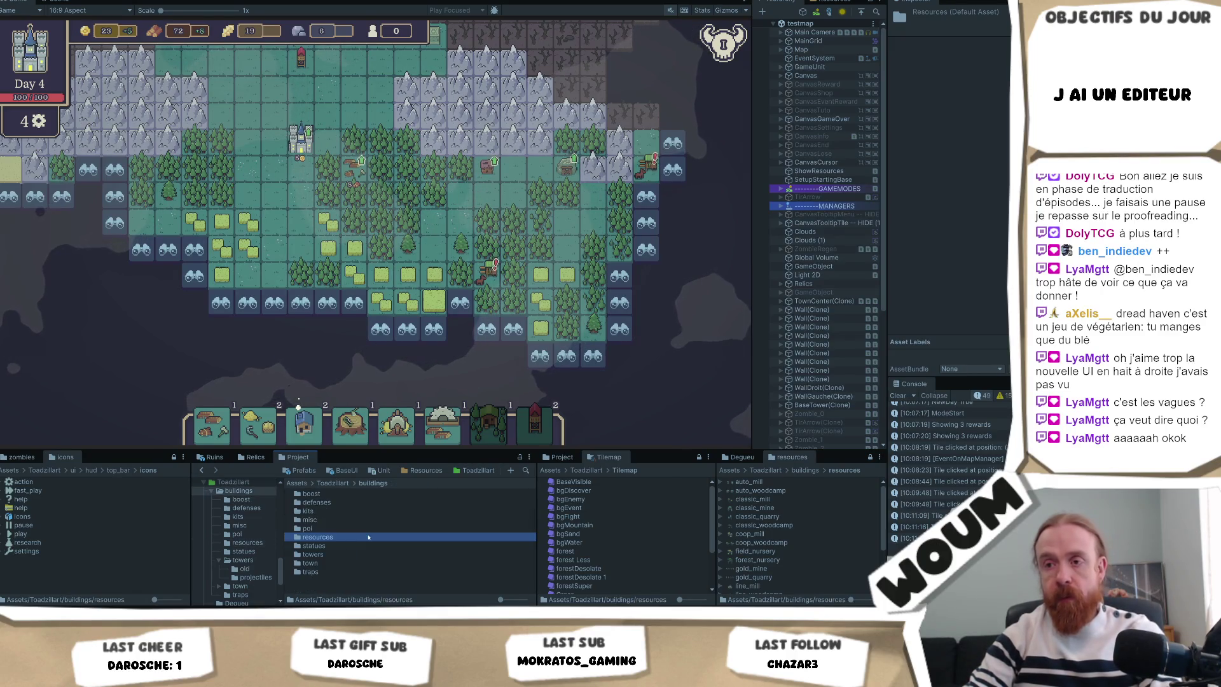
key(Down)
key(Down)
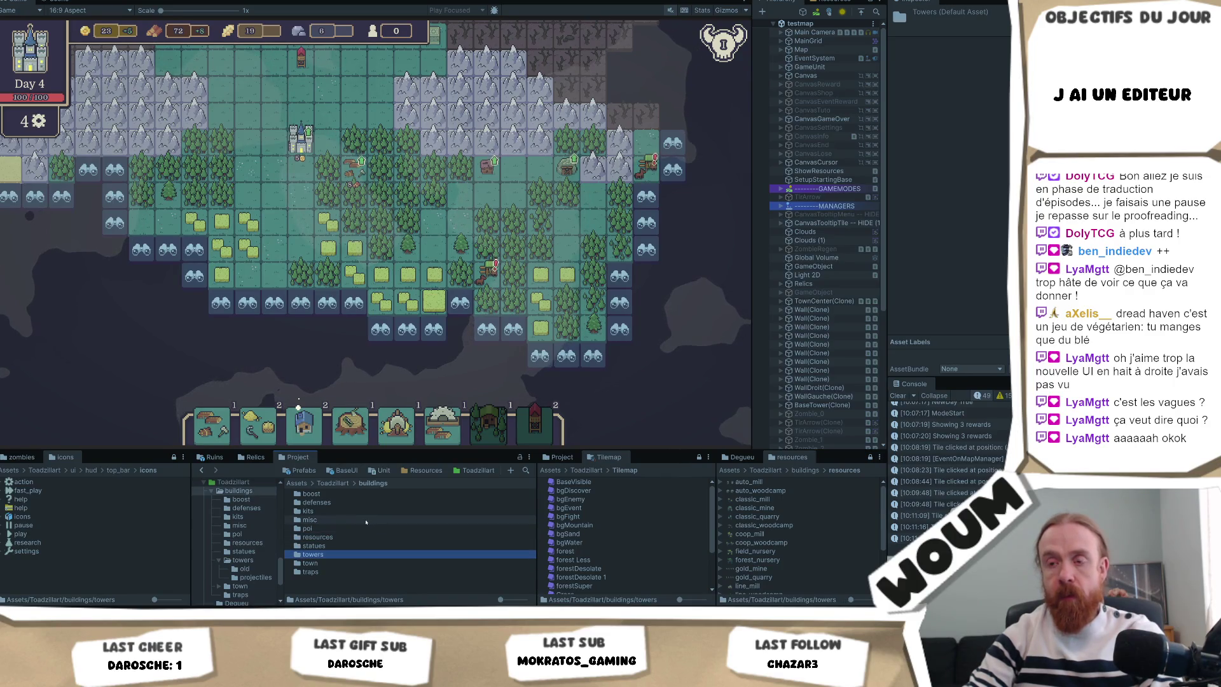
double_click(365, 520)
click(365, 494)
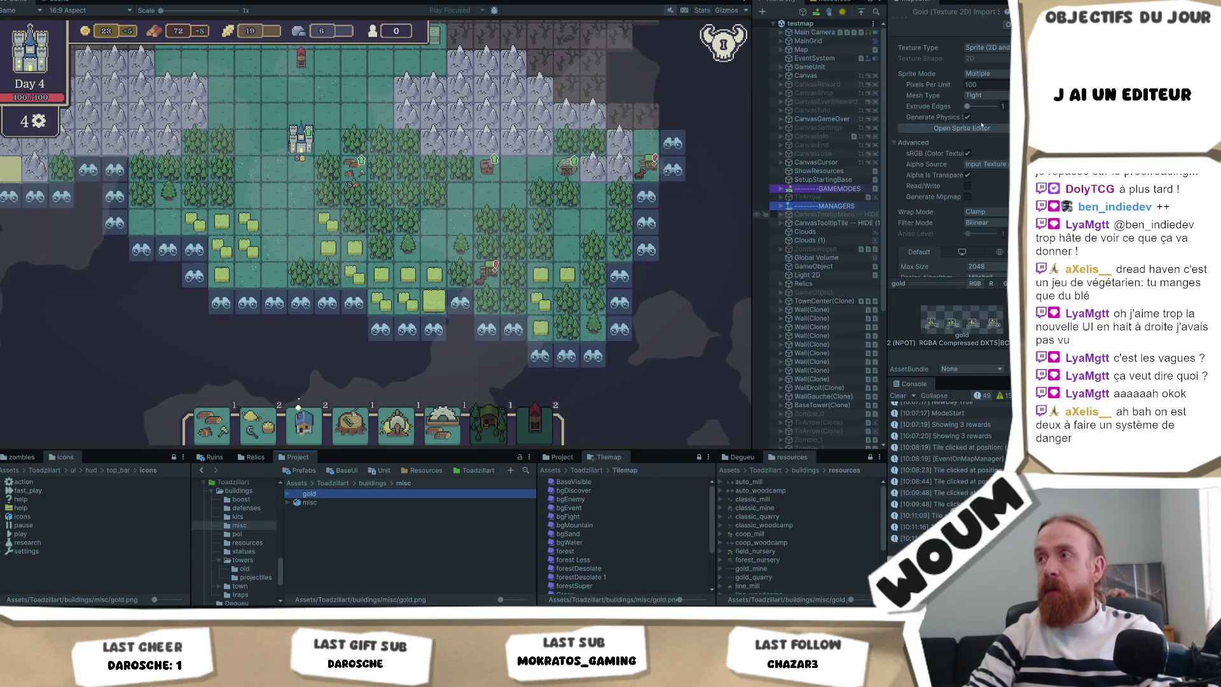
Give gold 32 pixels per unit and Compression None, apply, and exit Play mode
click(985, 85)
text(32)
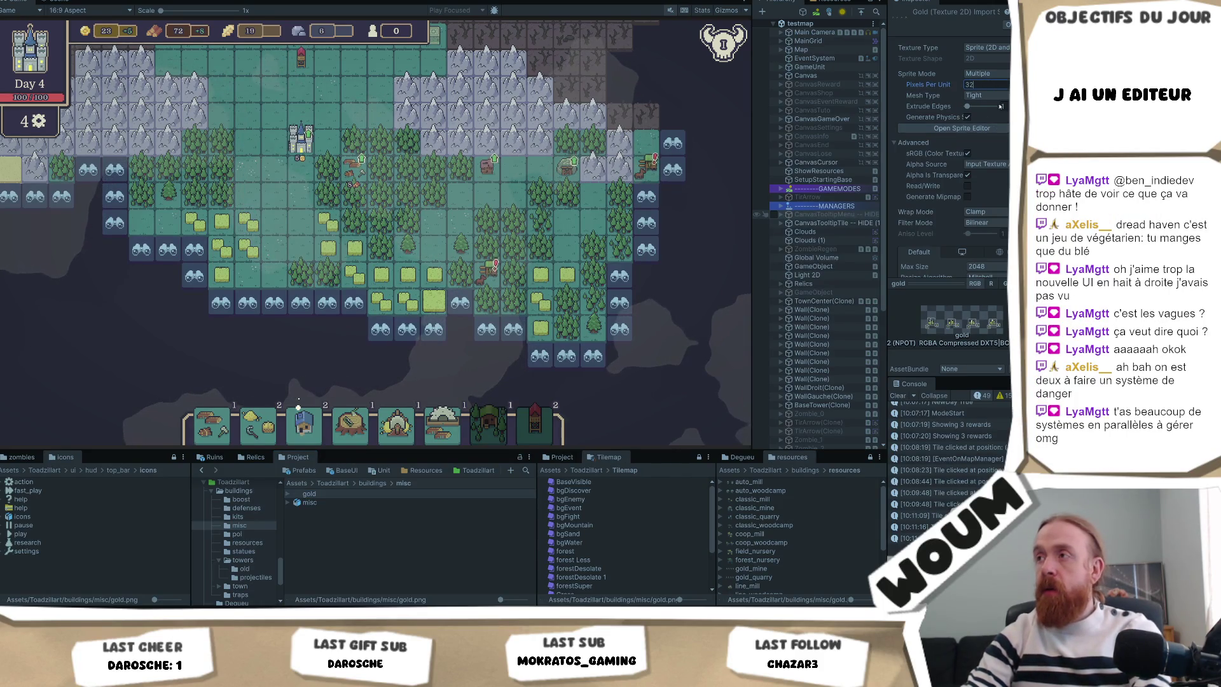
click(990, 213)
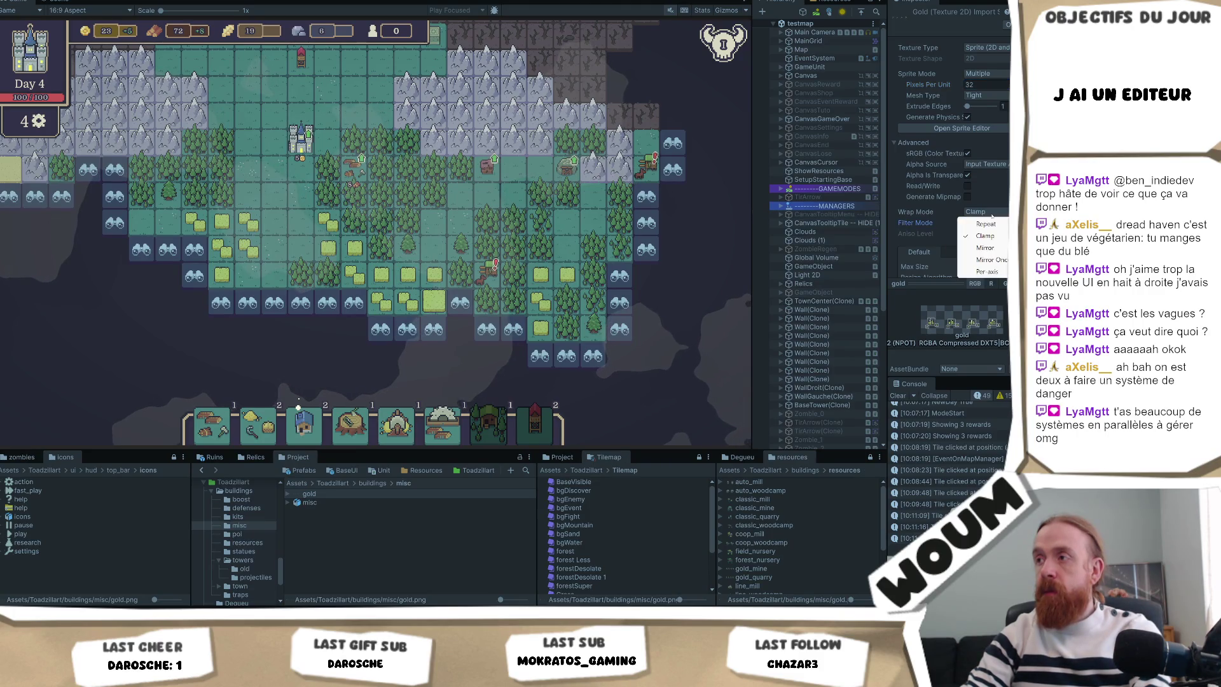
click(979, 170)
drag(887, 187, 758, 187)
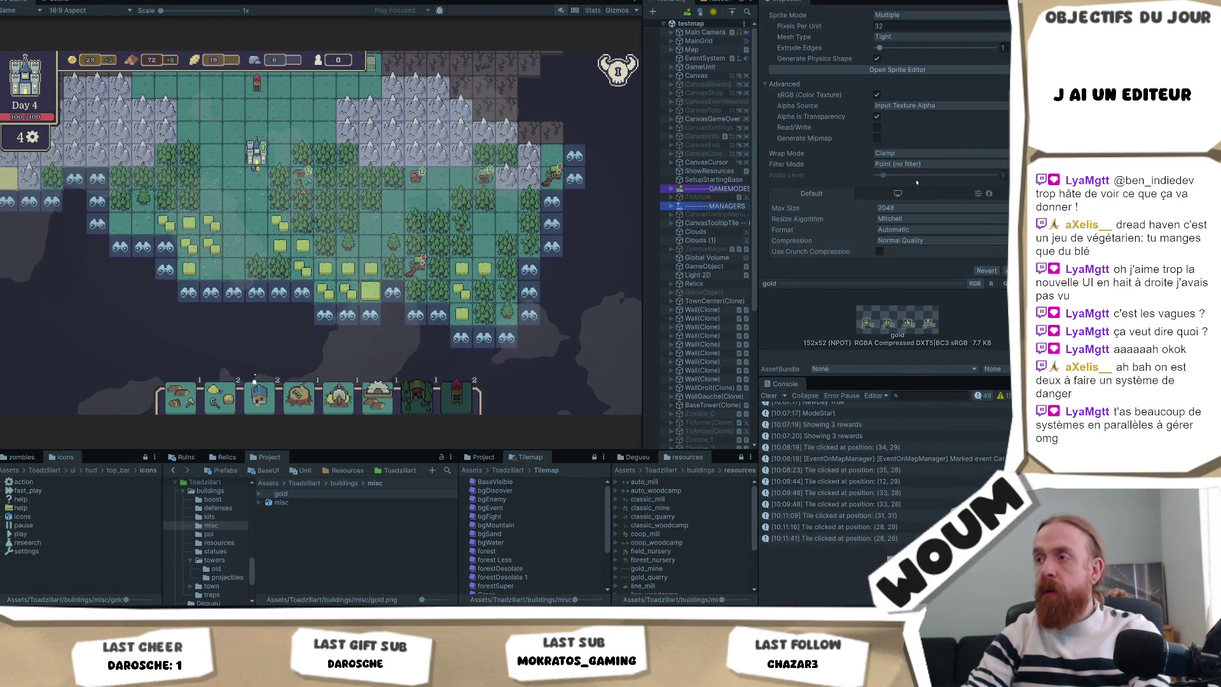
click(922, 241)
click(928, 250)
click(1005, 259)
scroll(933, 134, up, 3)
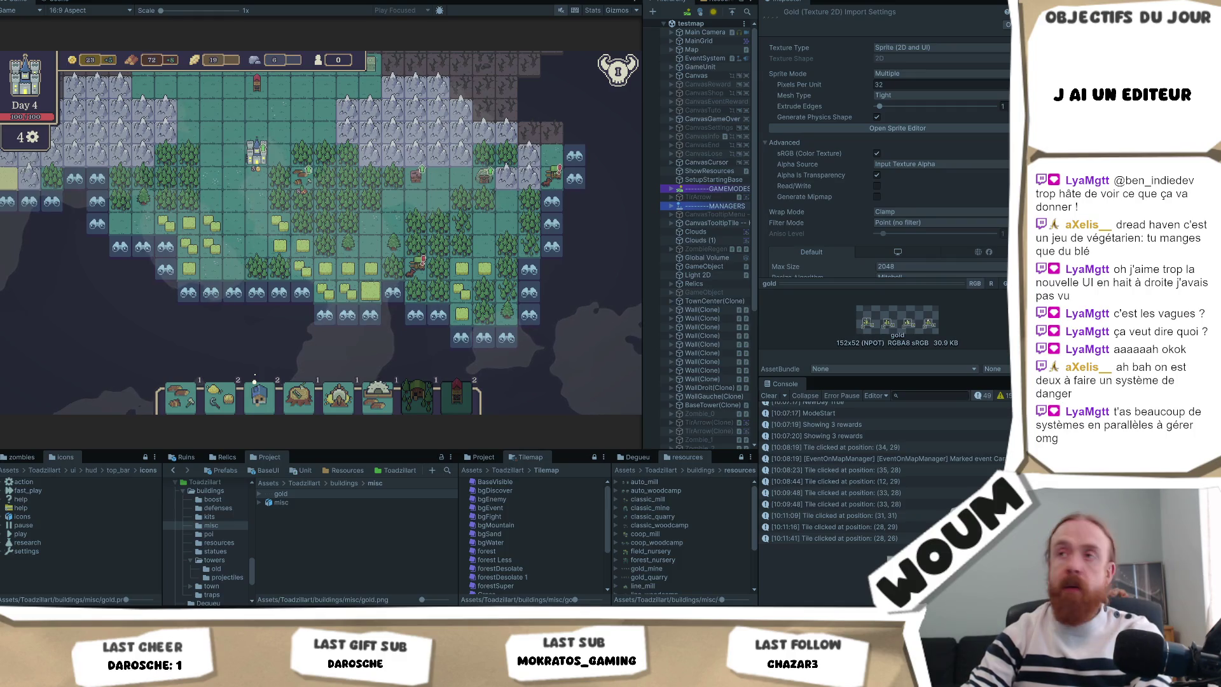
key(ctrl+p)
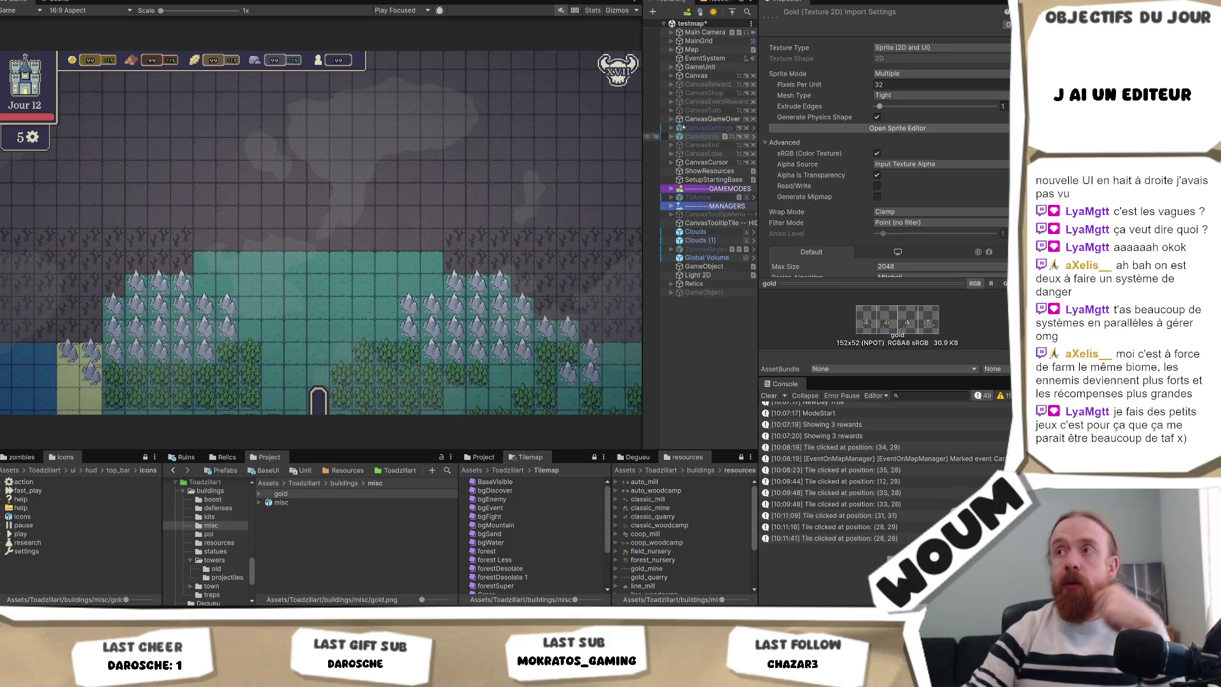
Save the testmap scene with Ctrl+S, enter Play mode, and click Understood on Welcome
click(709, 312)
key(ctrl+s)
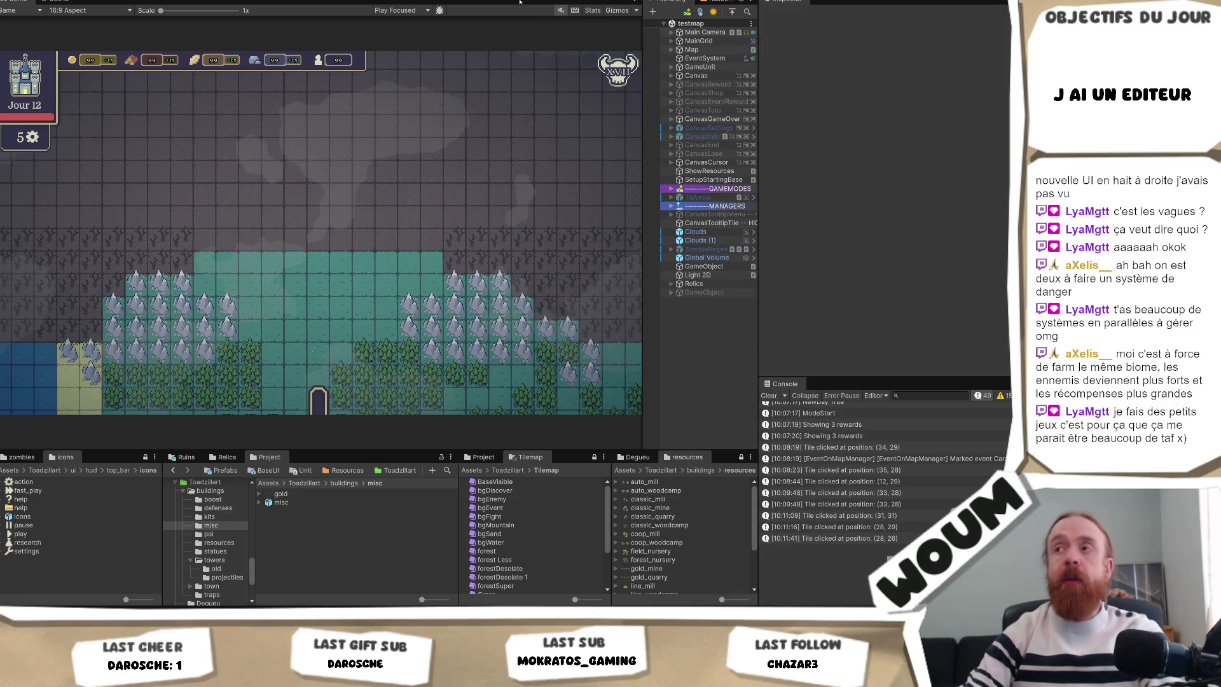
key(ctrl+p)
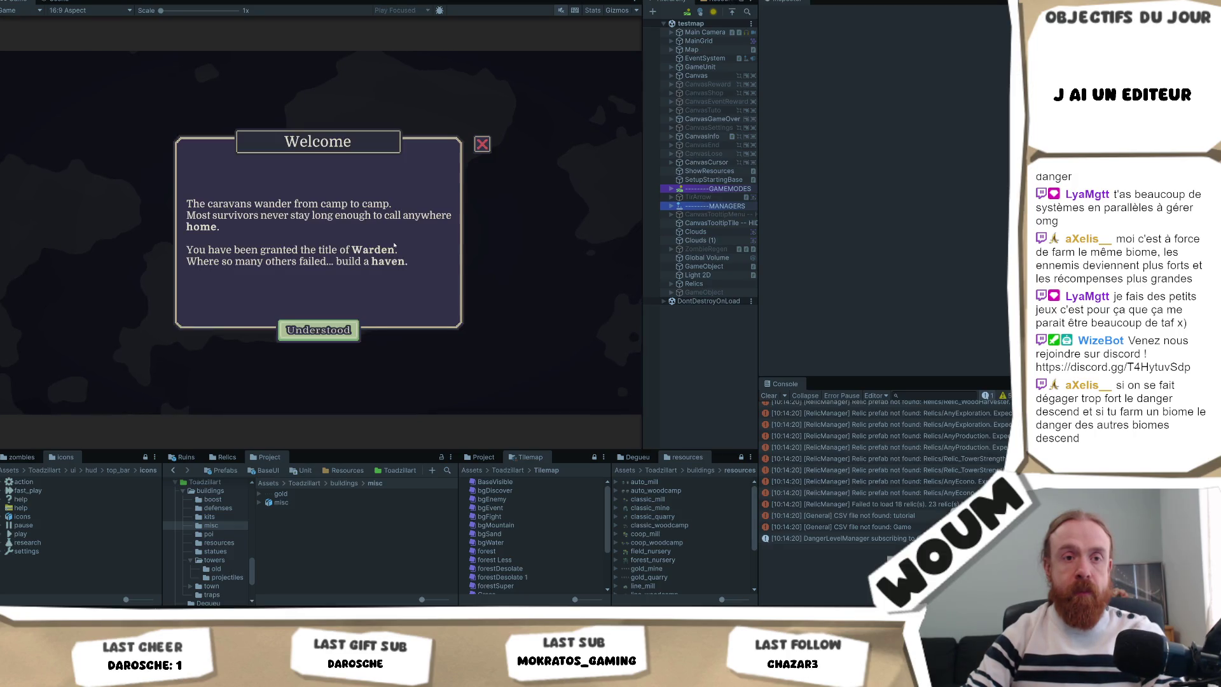
click(287, 332)
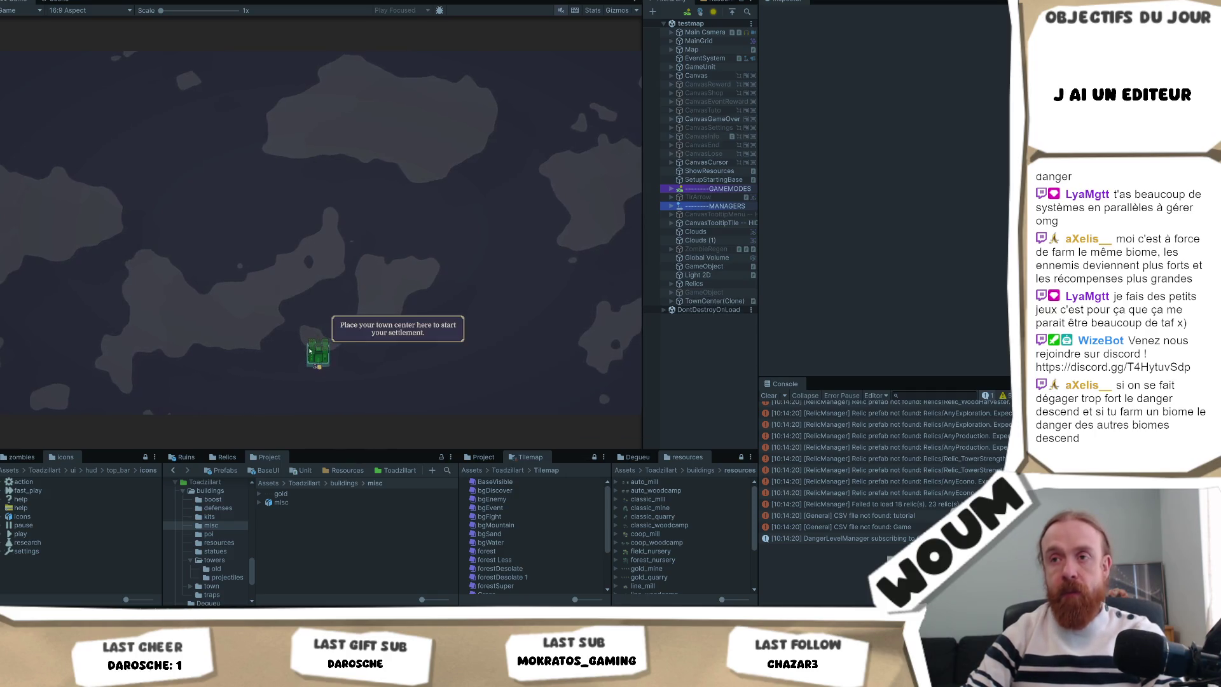
Place the town center, dismiss Limited time, and reveal five fog tiles to end Day 1
click(310, 350)
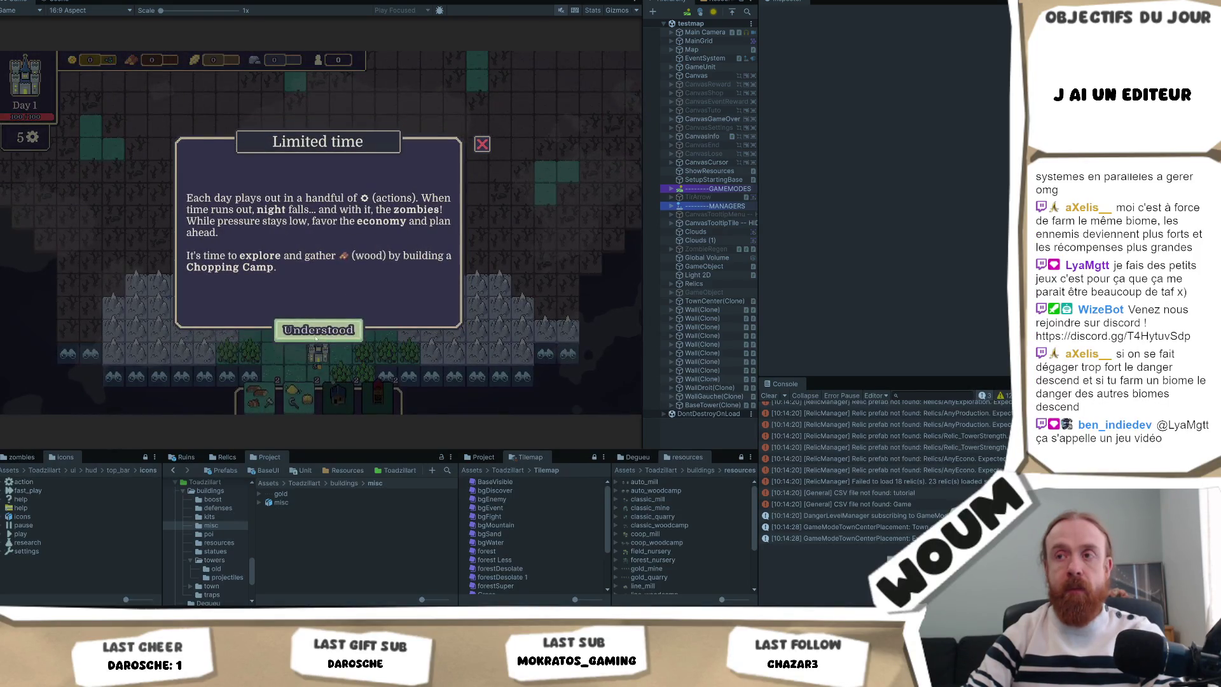
click(315, 337)
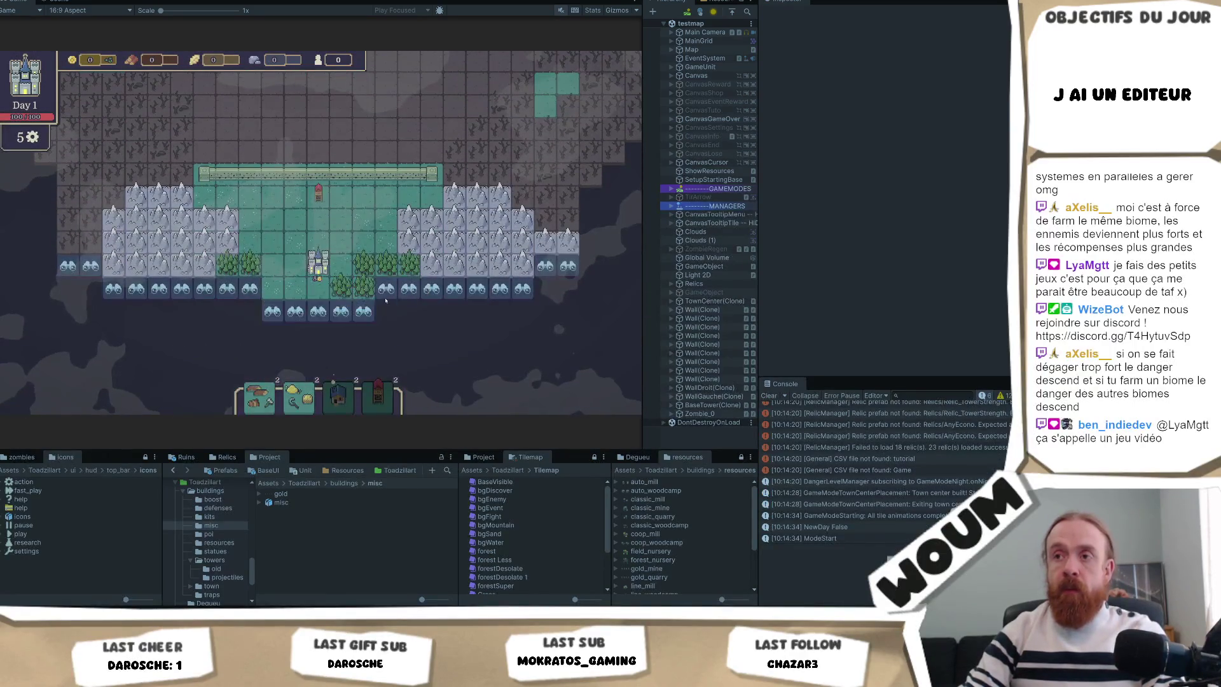
click(385, 297)
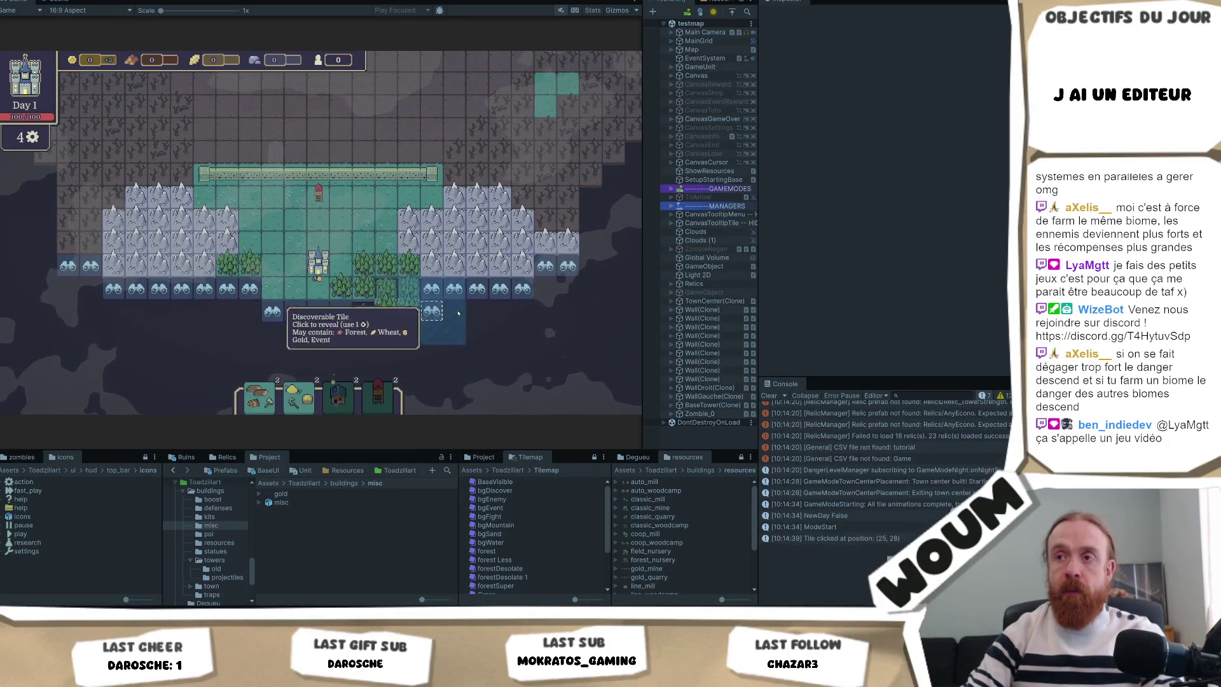
click(432, 311)
click(363, 279)
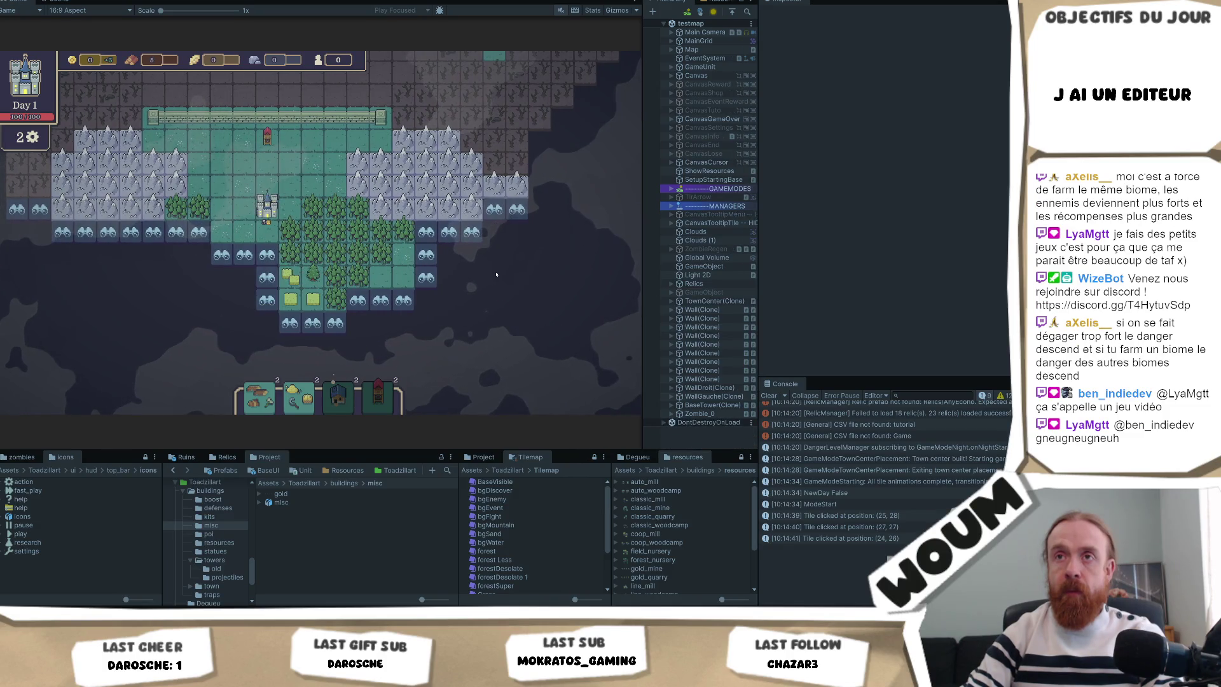
click(426, 254)
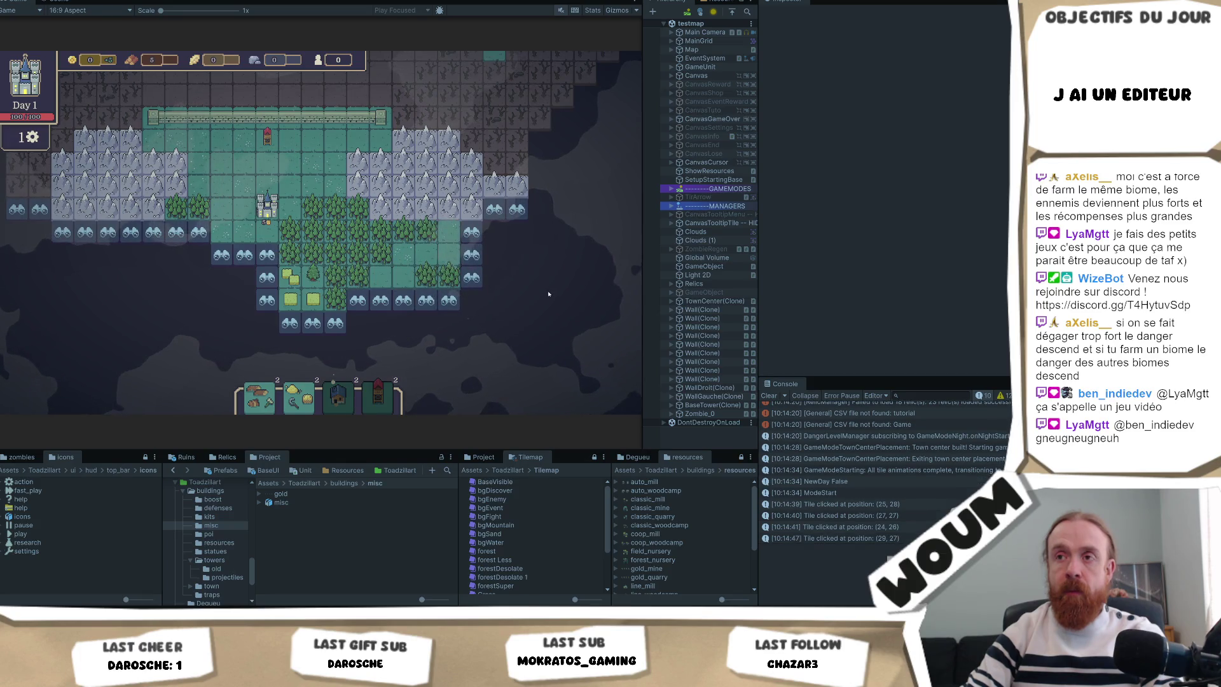
click(493, 213)
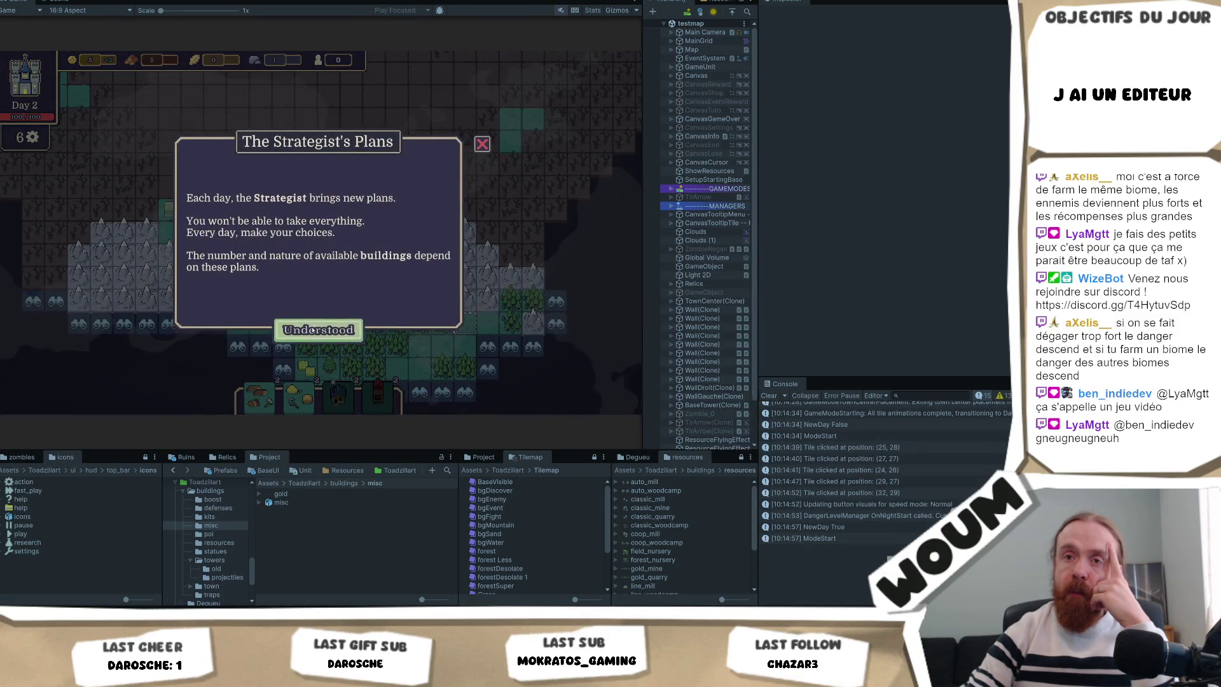
Dismiss Strategist's Plans and pick the middle card from the Constructions Kit
click(314, 326)
click(318, 320)
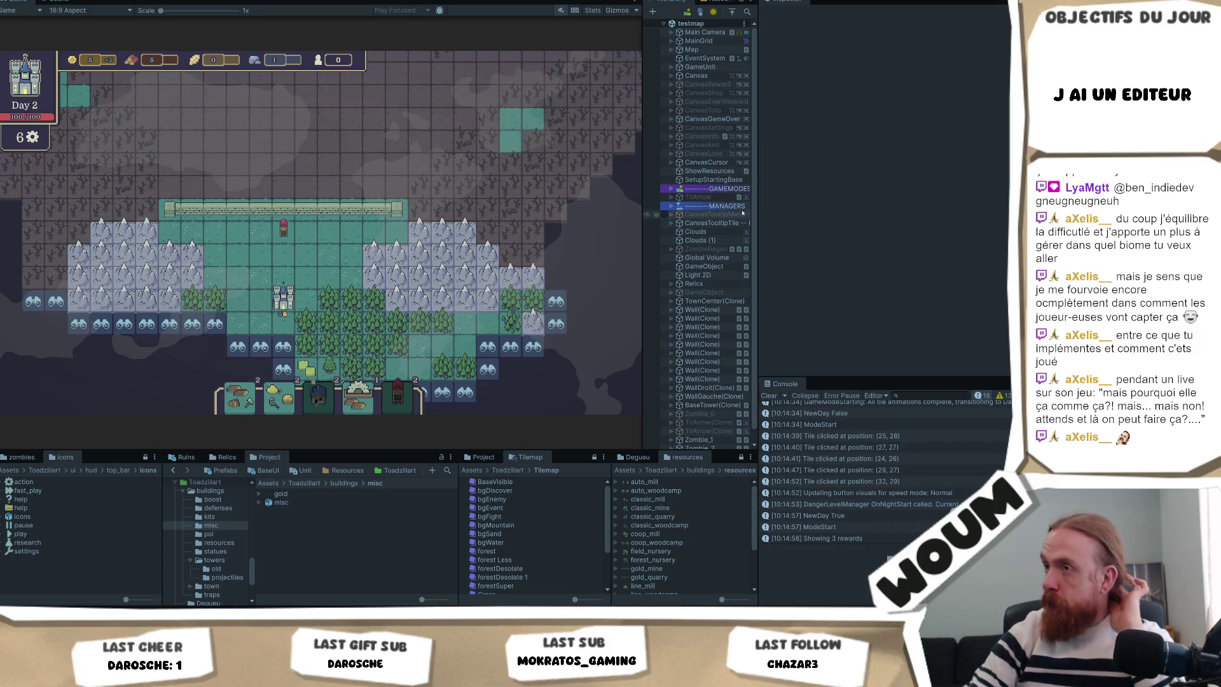
Widen the Hierarchy, re-enable CanvasInfo, and expand it down to Scaler
drag(758, 214, 796, 214)
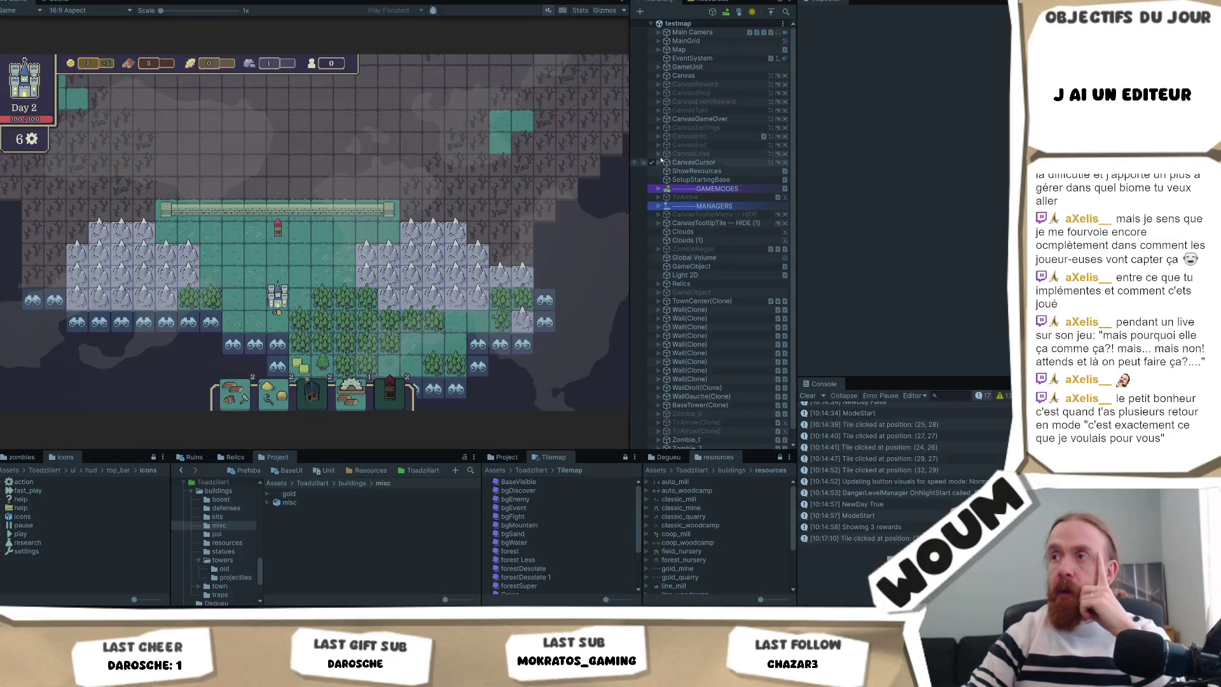
click(652, 137)
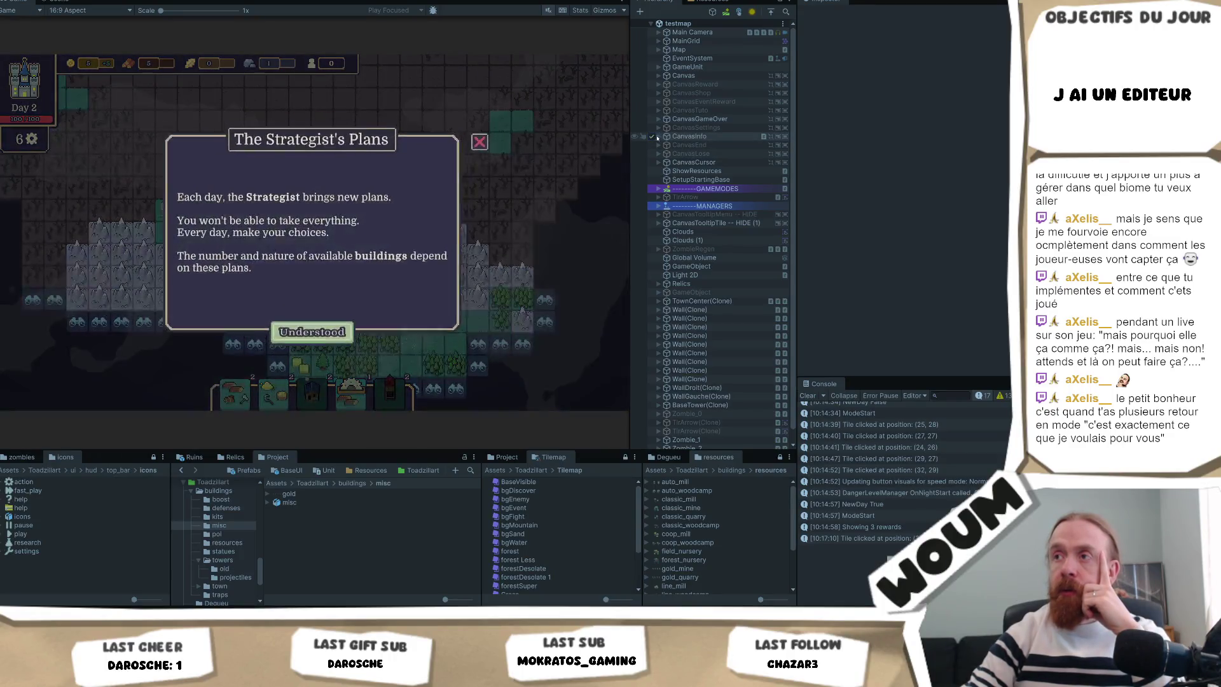
click(658, 137)
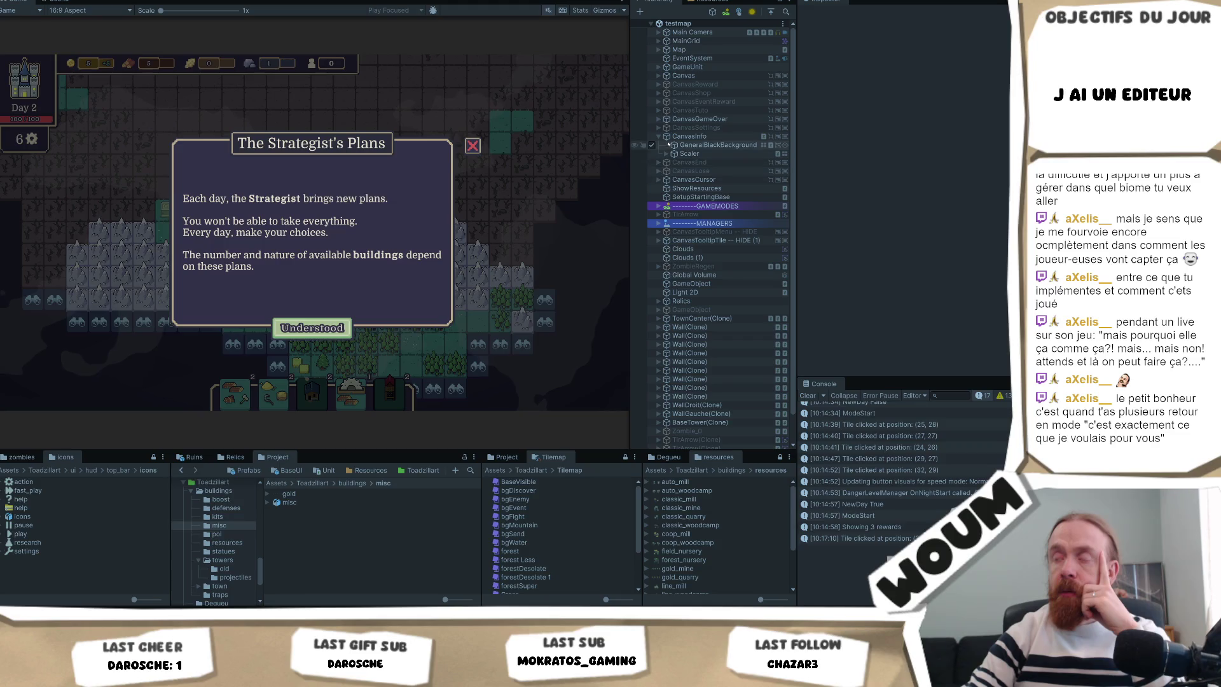
click(672, 154)
click(666, 154)
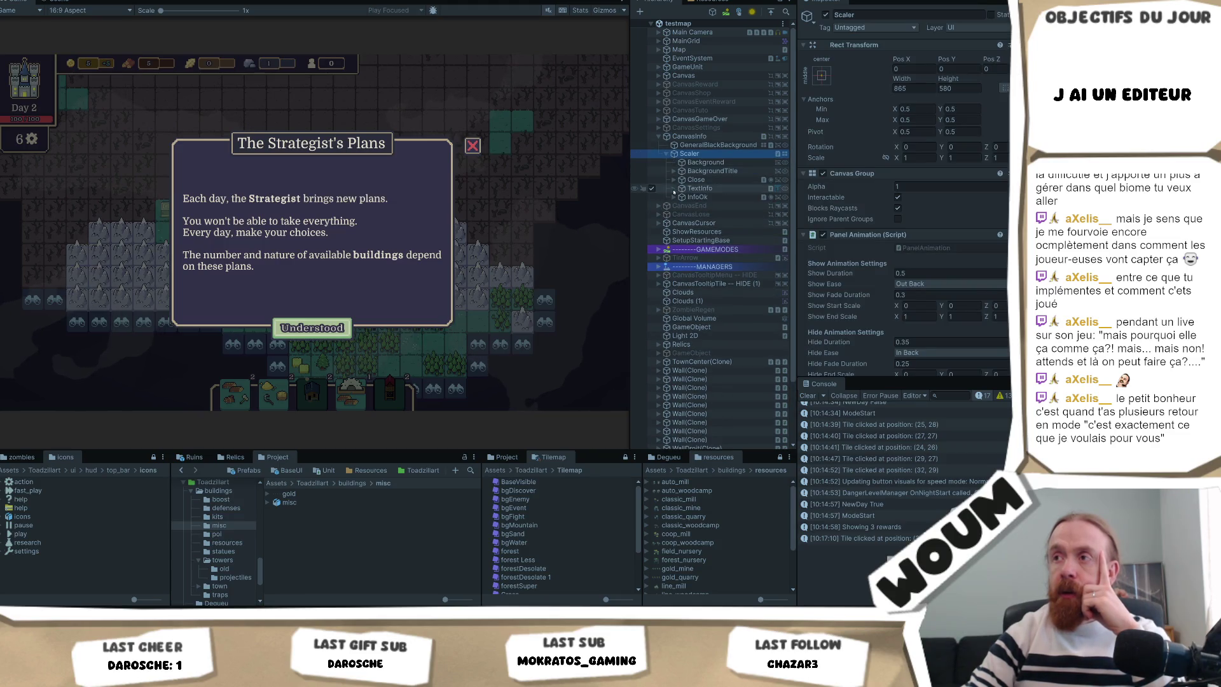
Inspect the Close button, its Scaler target, the InfoOk button, then Scaler's Panel Animation
click(675, 180)
click(694, 180)
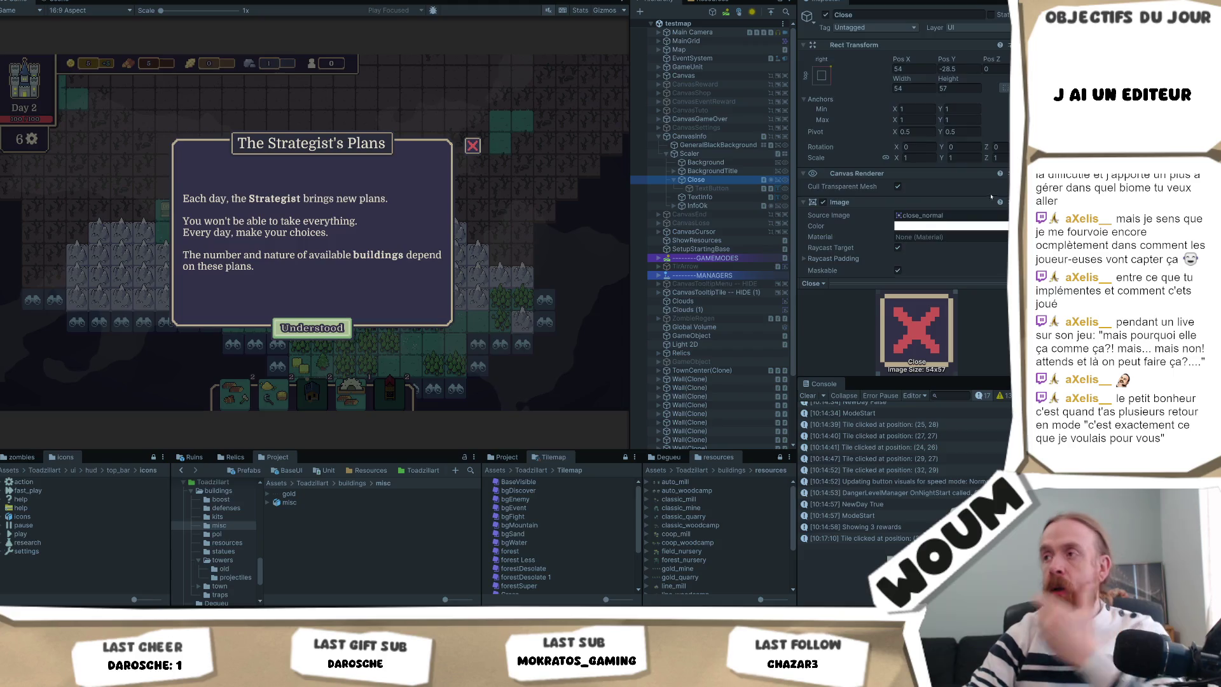
click(848, 99)
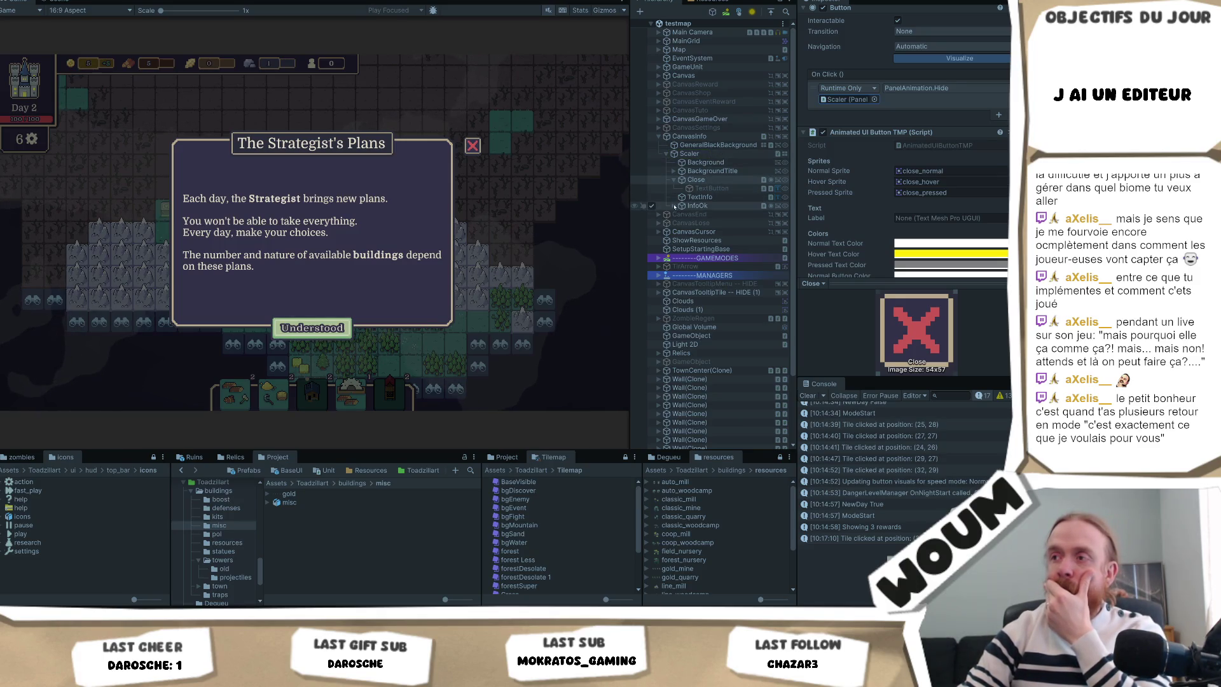
click(676, 206)
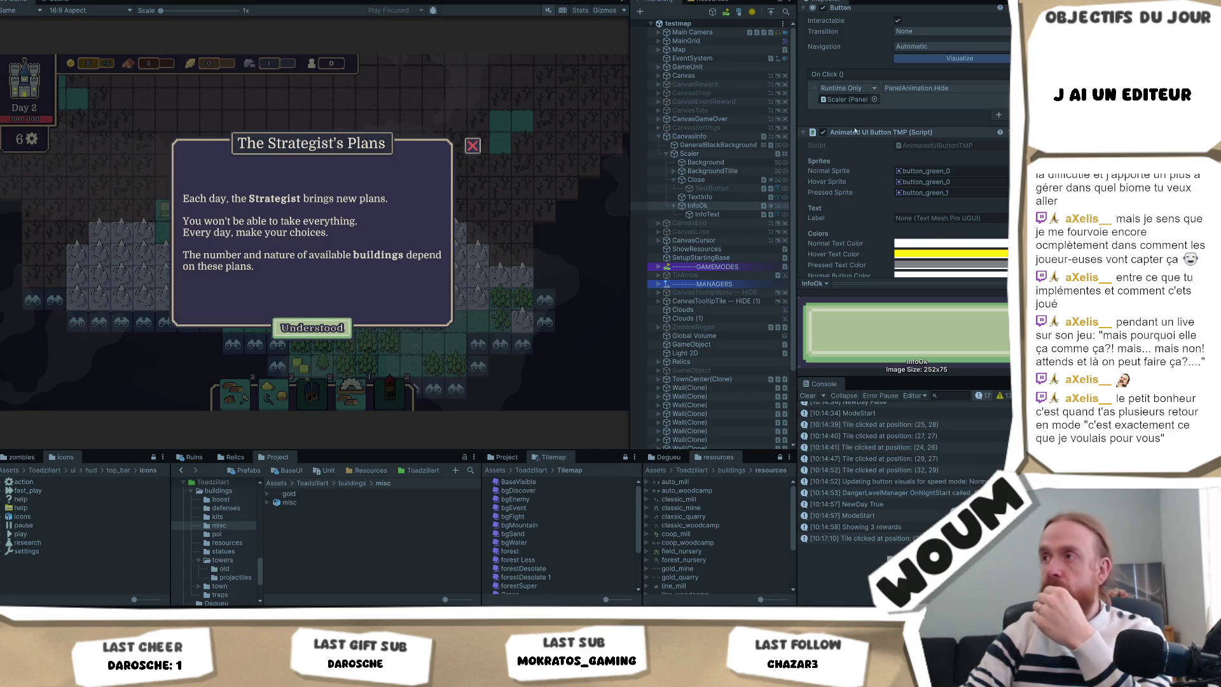
click(706, 154)
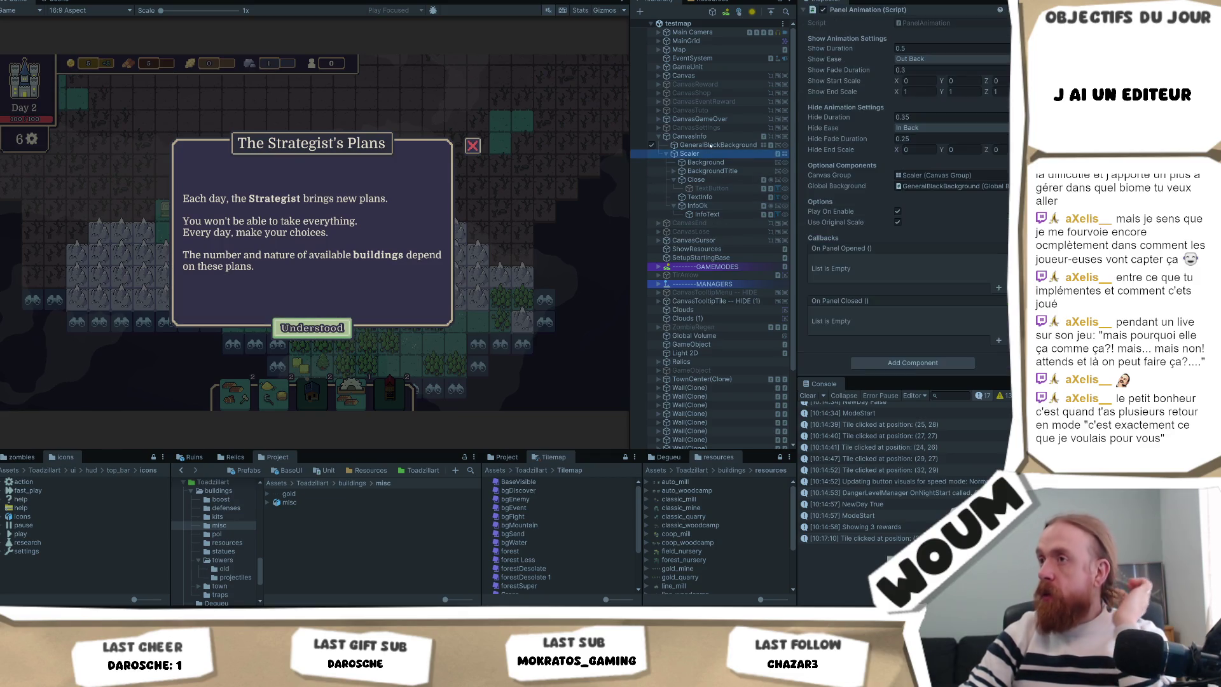
Review Scaler's 0.5 s Out Back / 0.35 s In Back animation and ping PanelAnimation
scroll(961, 129, up, 3)
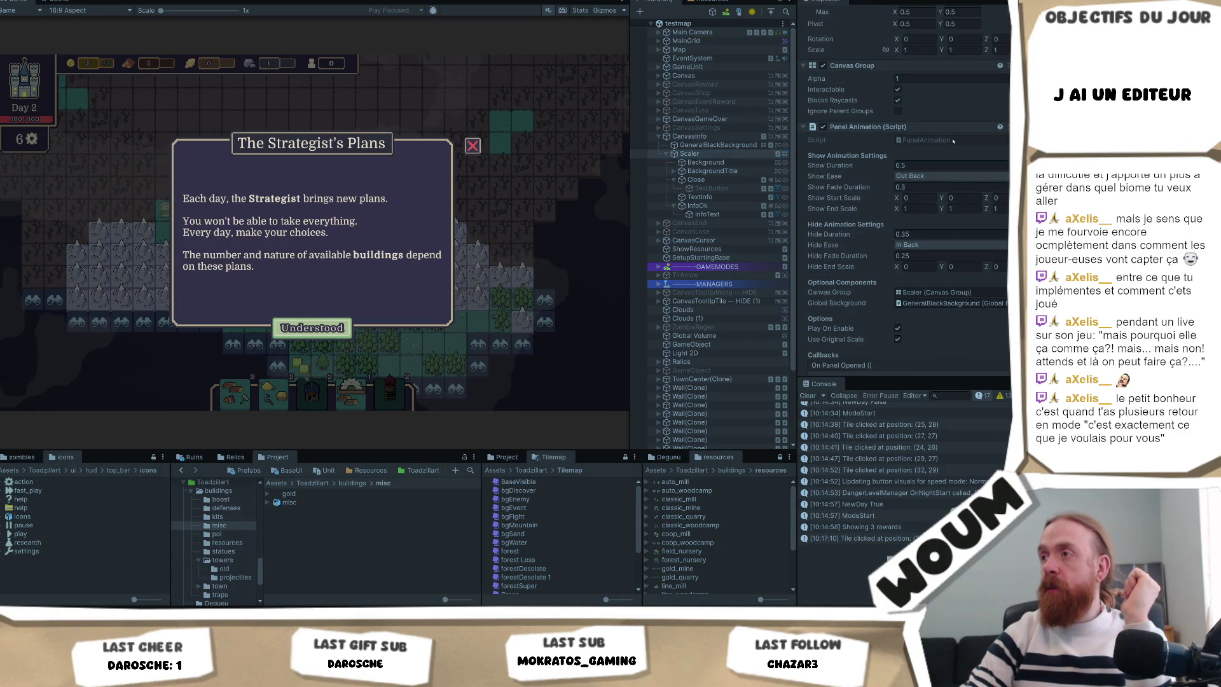
click(952, 141)
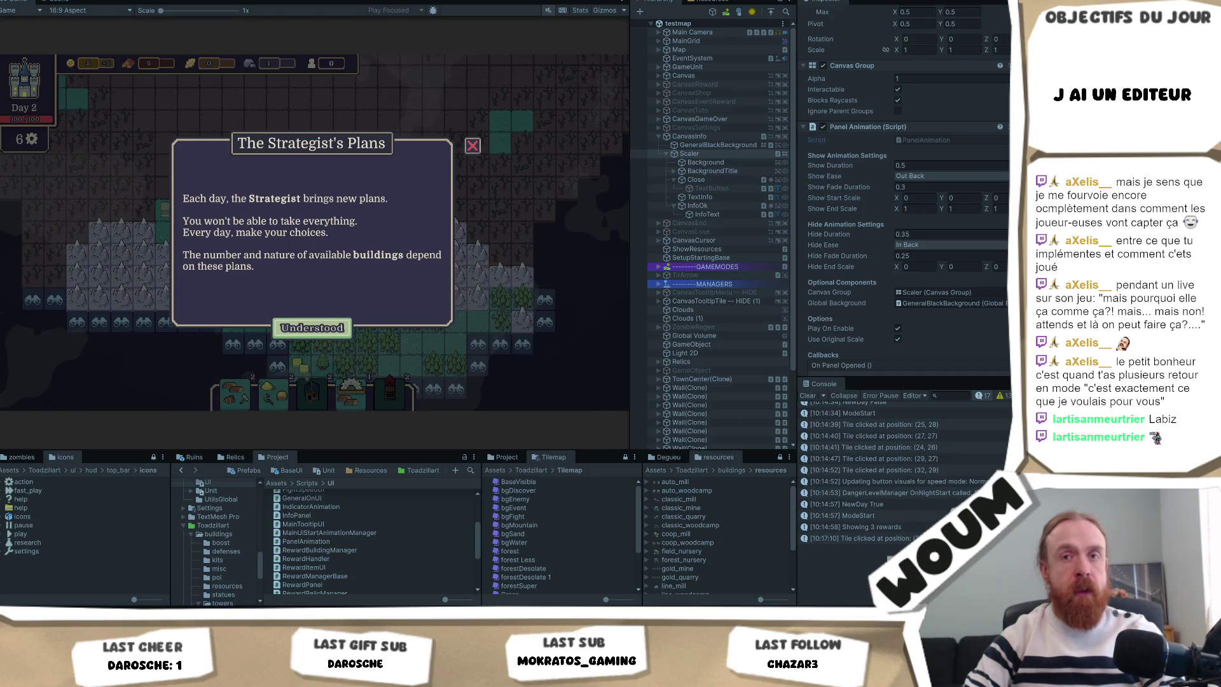
Dismiss the Strategist's Plans dialog with Understood so the Day 2 map is clear
click(308, 329)
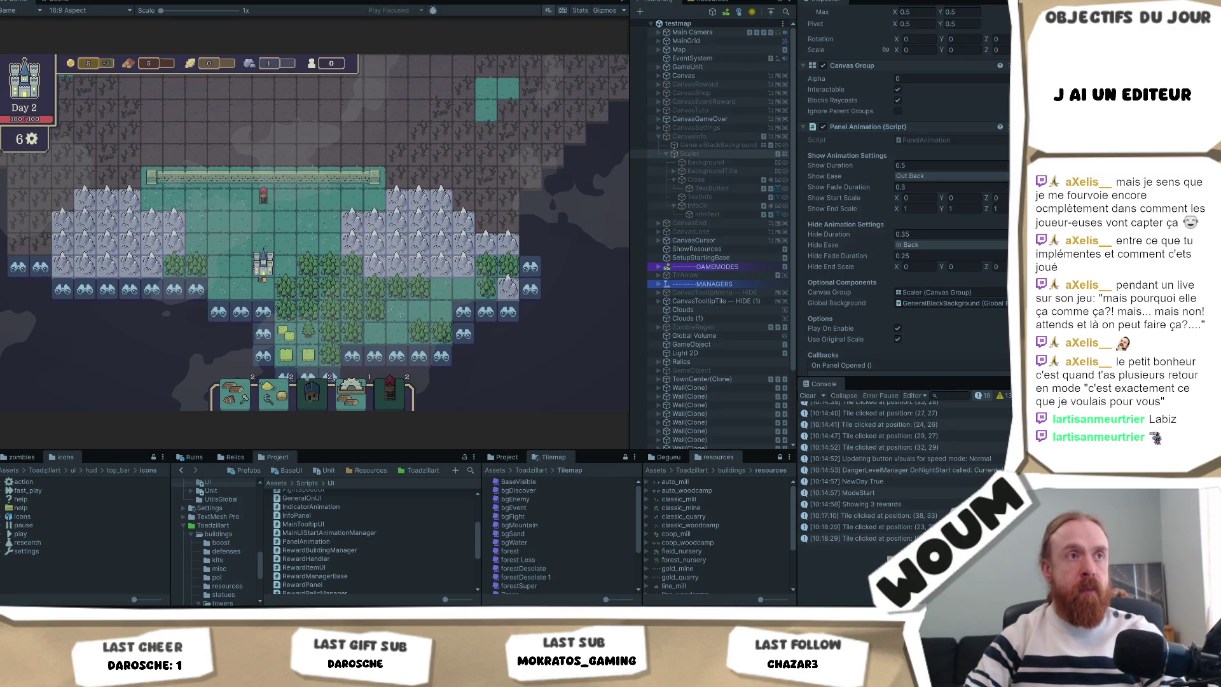
Reveal tiles near the map bottom until Day 3 begins, then dismiss the Explore message
click(264, 334)
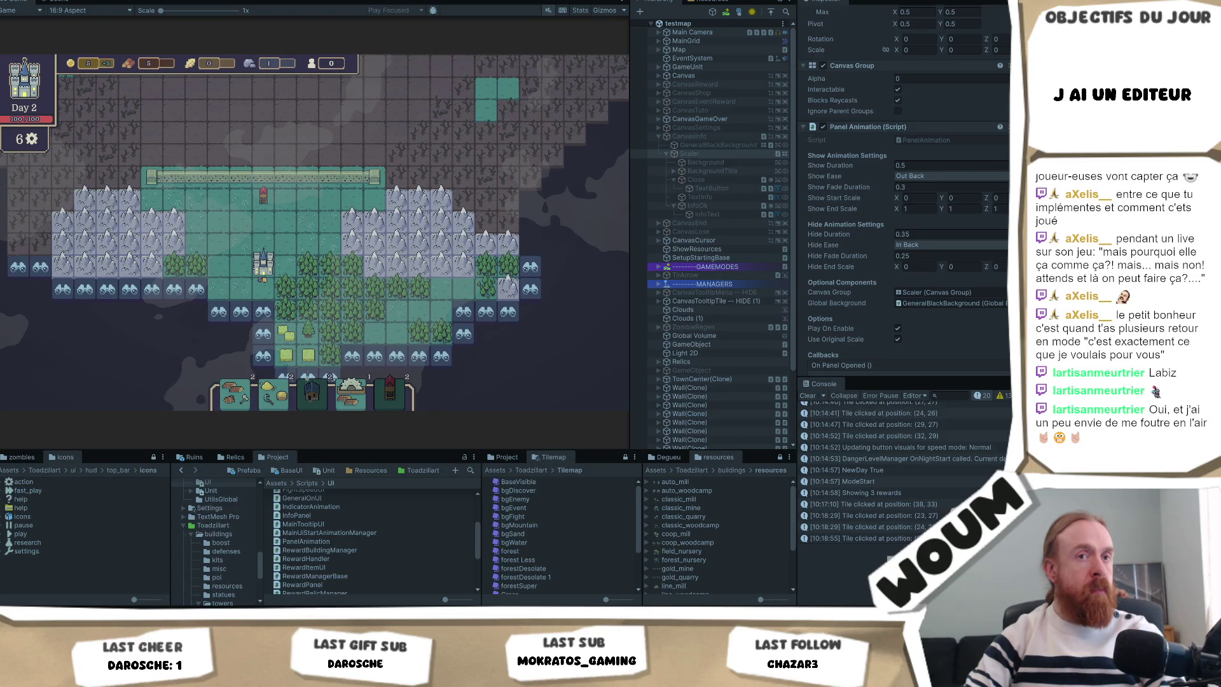
click(356, 220)
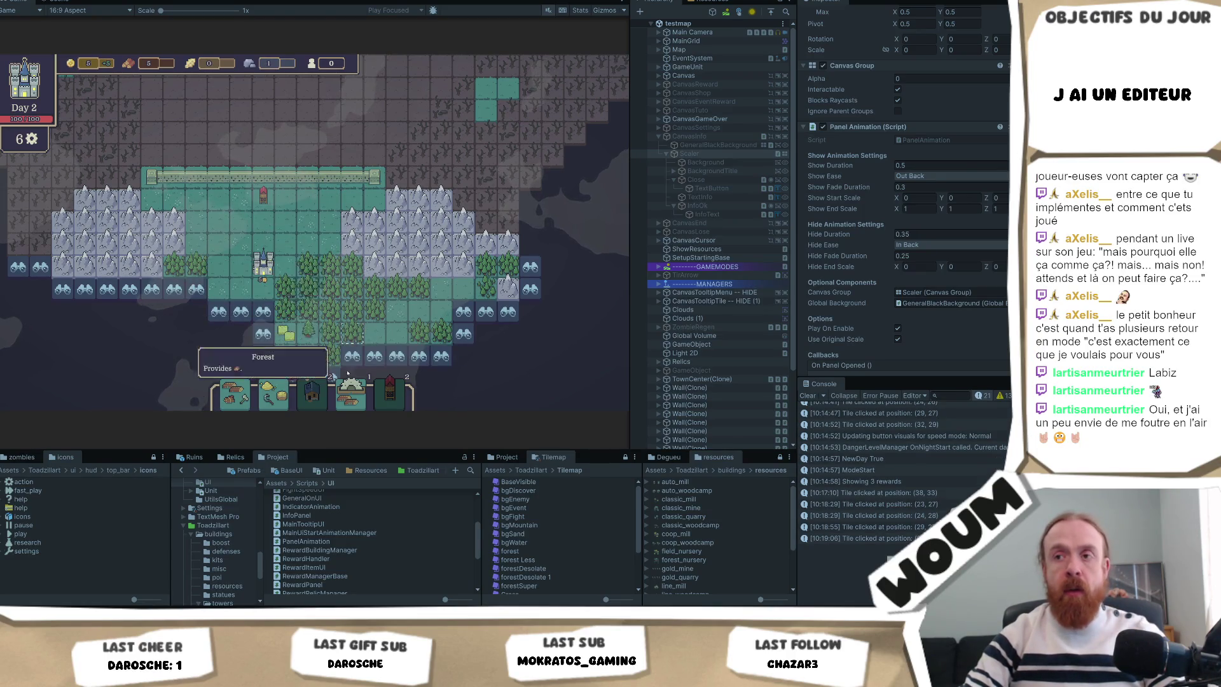
click(257, 331)
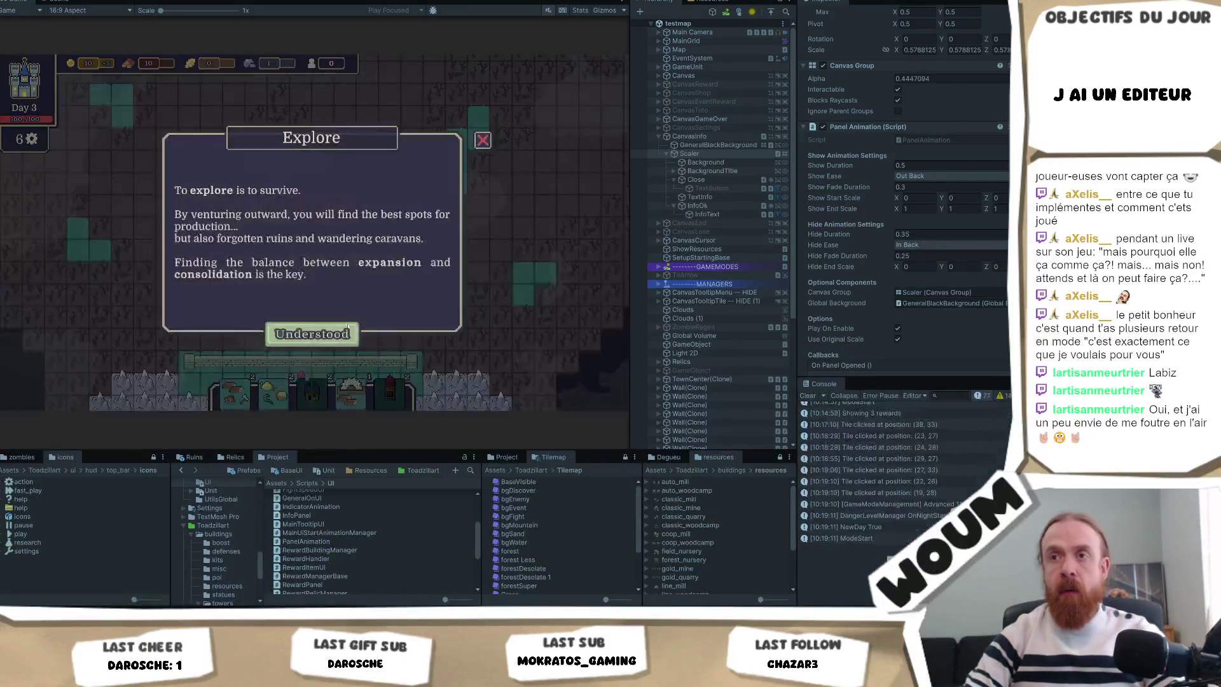
click(337, 332)
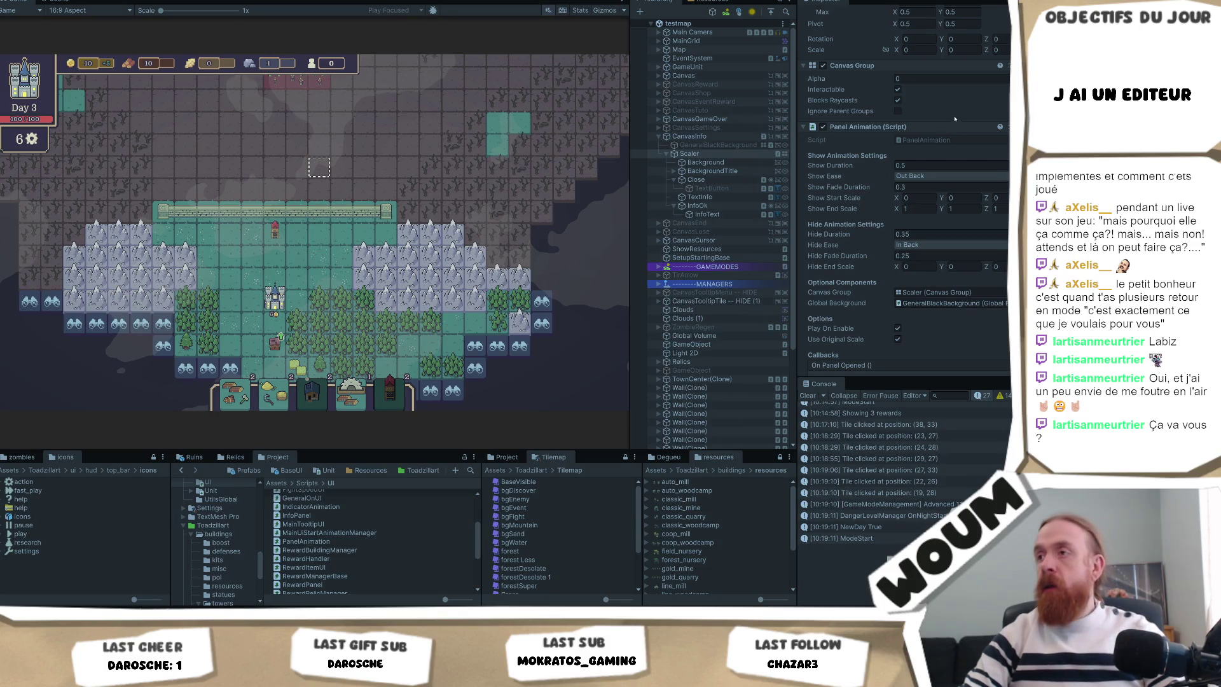
Select InfoOk and scroll the Inspector to its On Click and Animated UI Button TMP components
click(697, 205)
scroll(958, 198, down, 5)
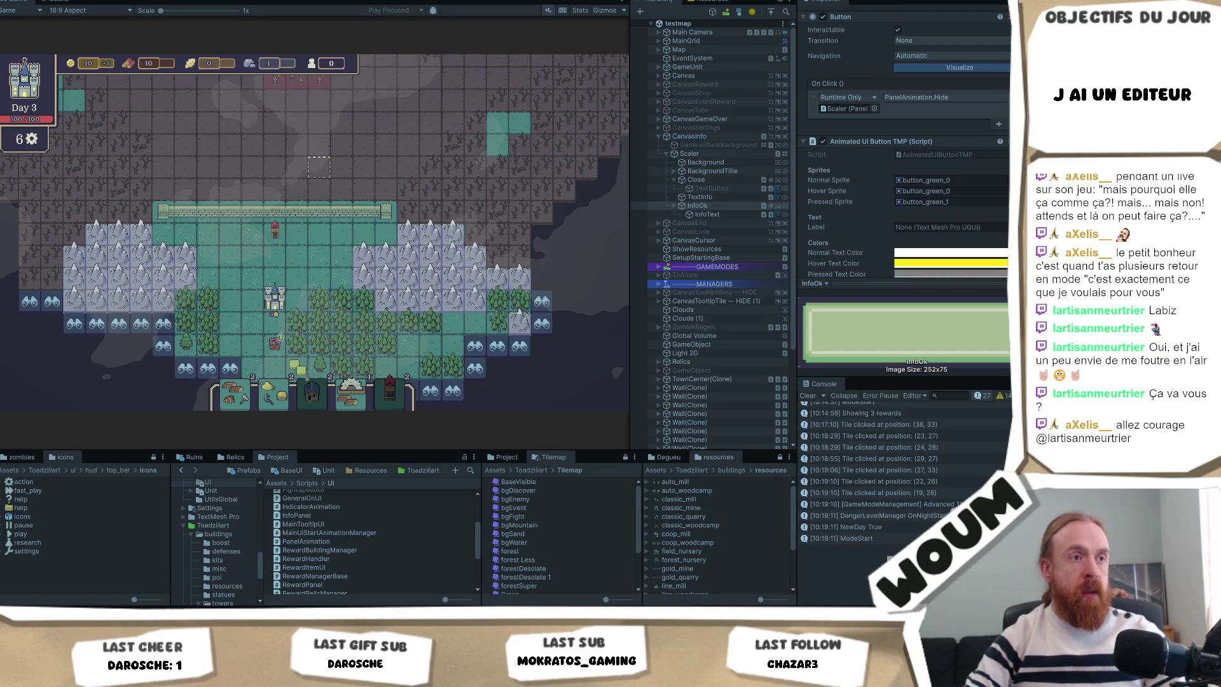
click(697, 206)
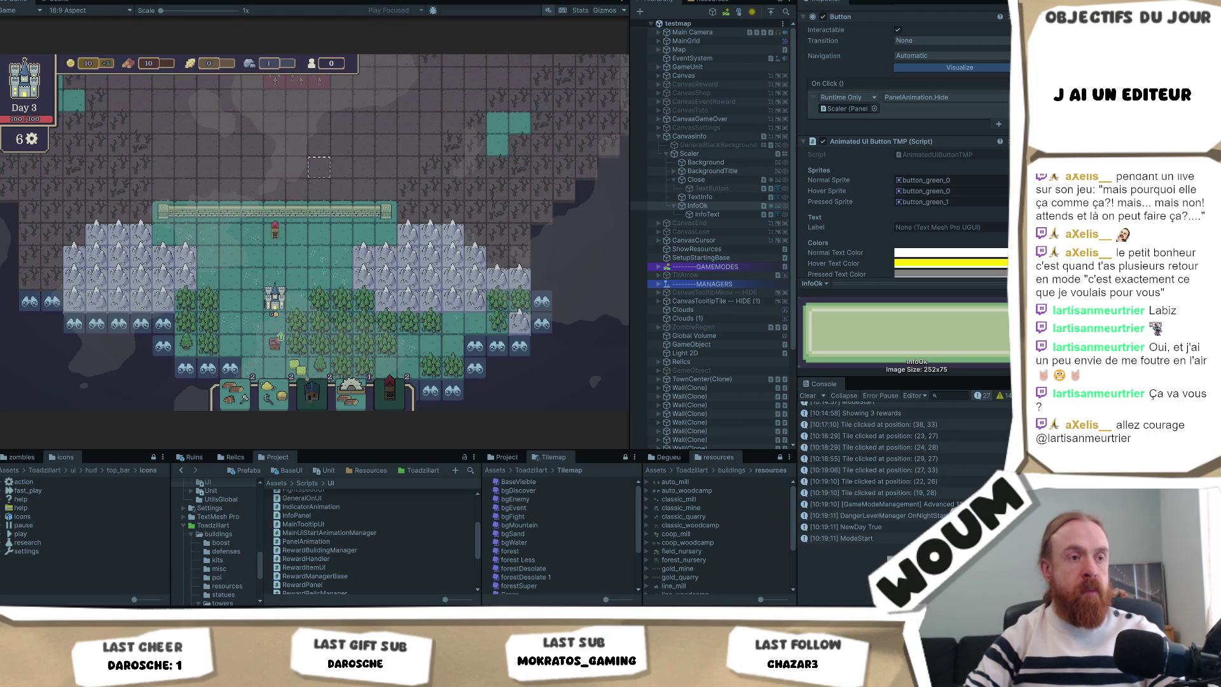
Drag the Day 3 map up and to the left in the Game view
key(alt+Tab)
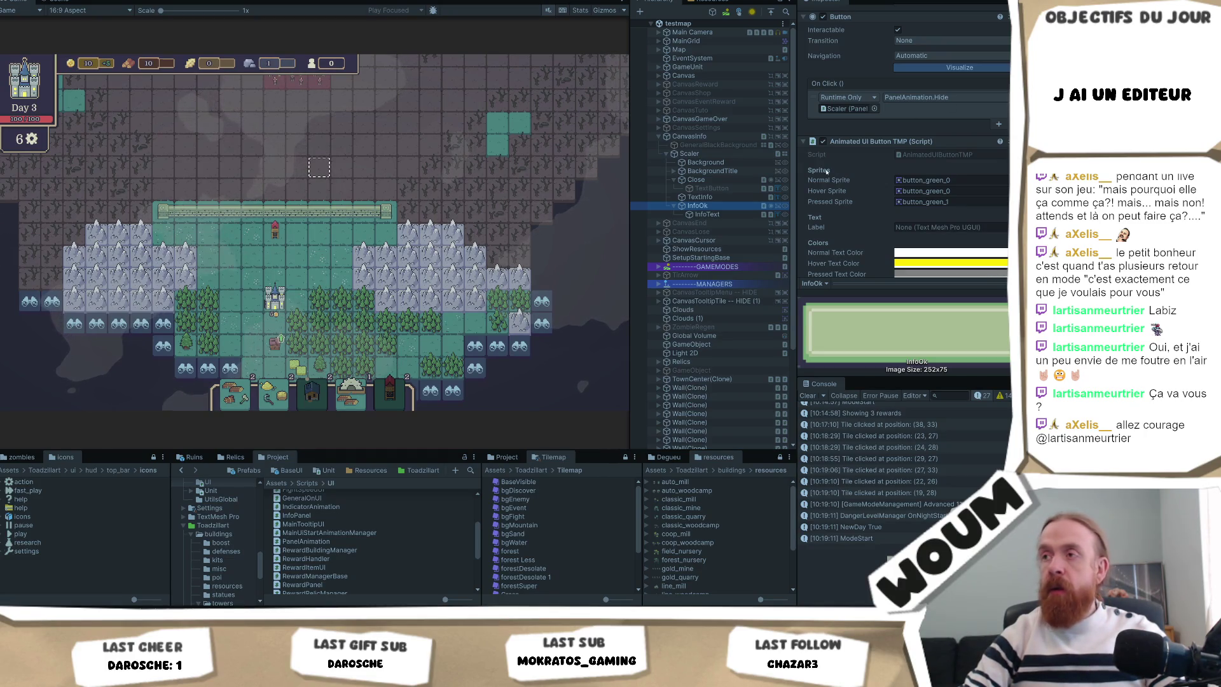
key(alt+Tab)
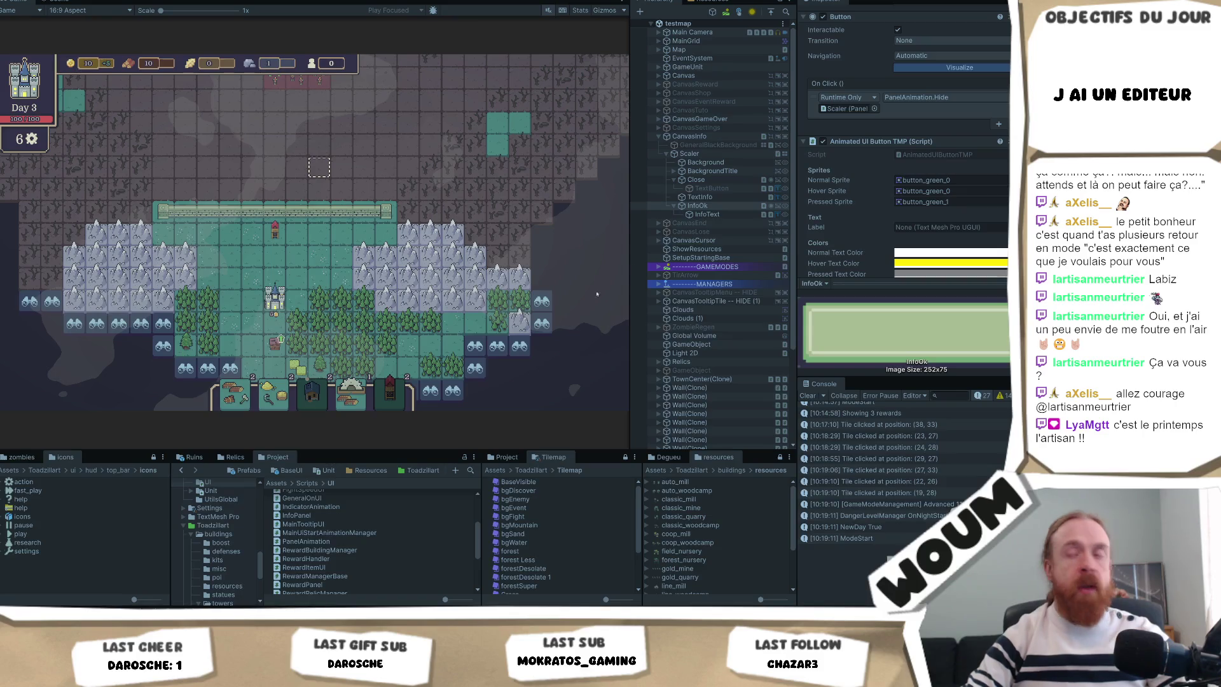
drag(246, 351, 231, 310)
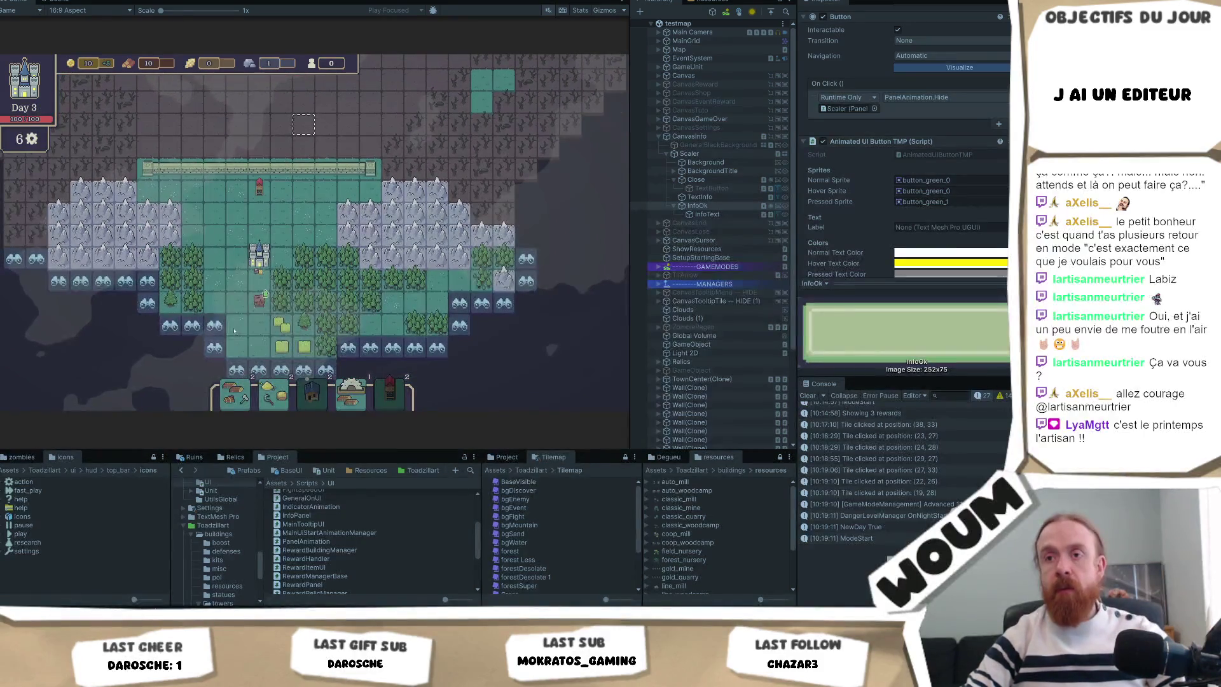
Stop Play mode, start a fresh run, and dismiss the Welcome tutorial dialog
key(ctrl+p)
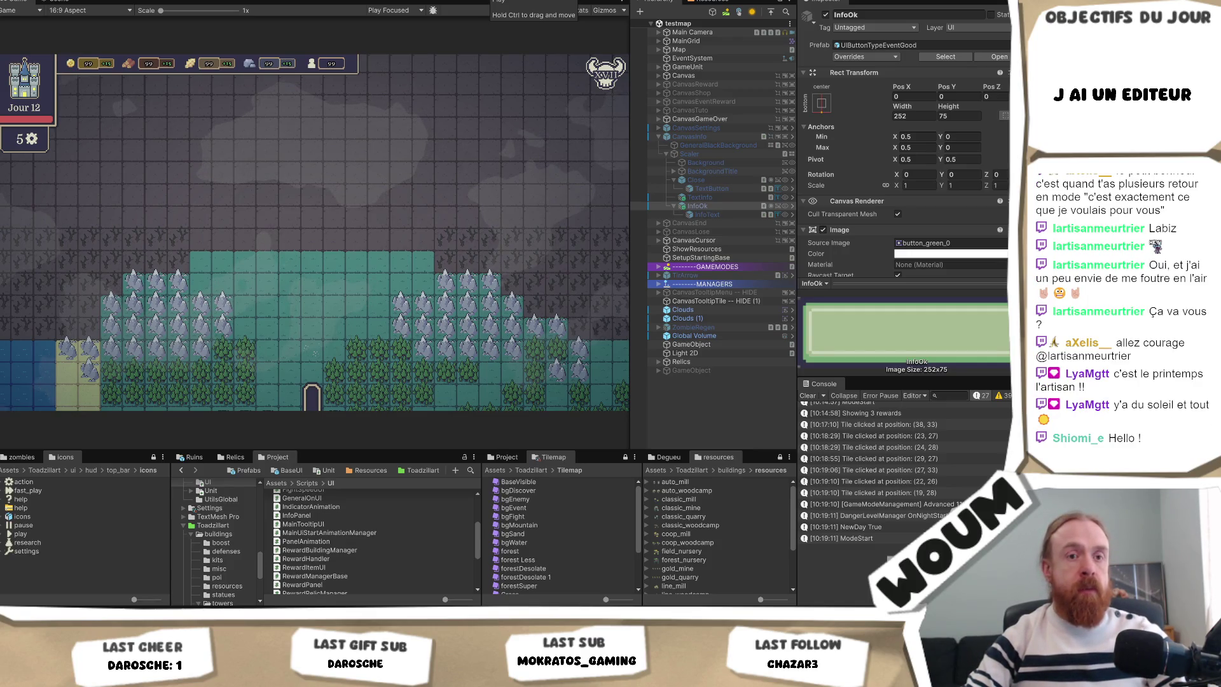
click(500, 2)
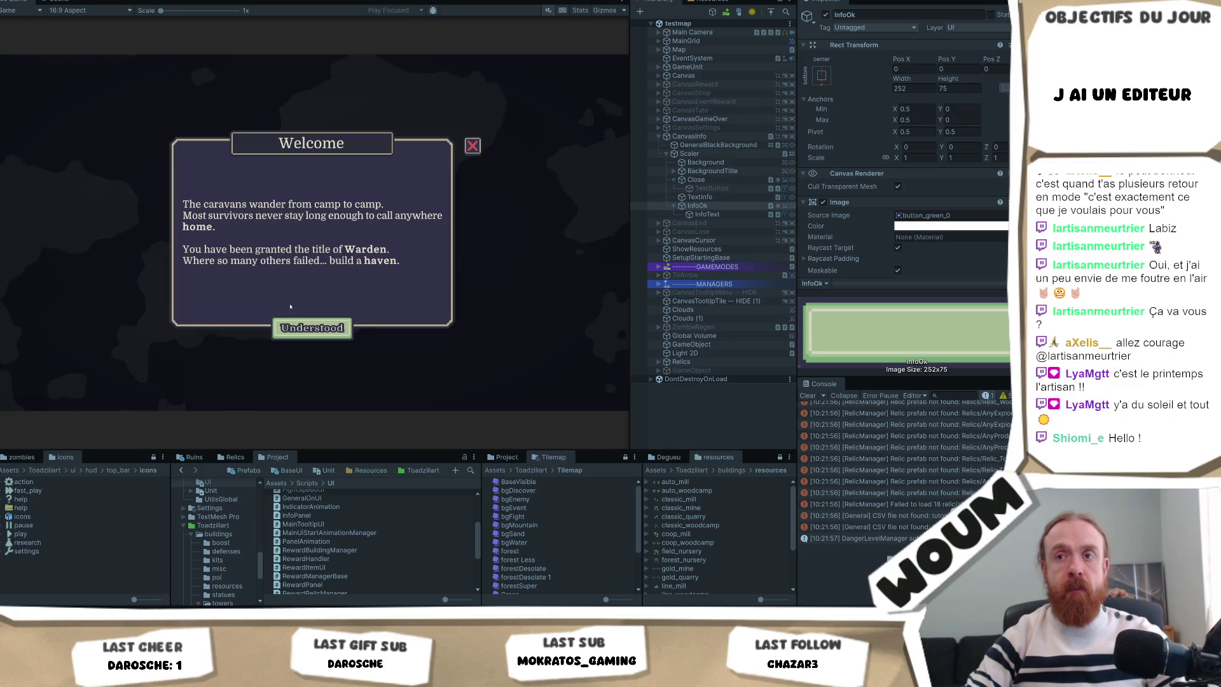
click(297, 323)
Place the town centre, reveal two forest tiles, and dismiss the Limited time and Strategist's Plans tutorials
click(311, 347)
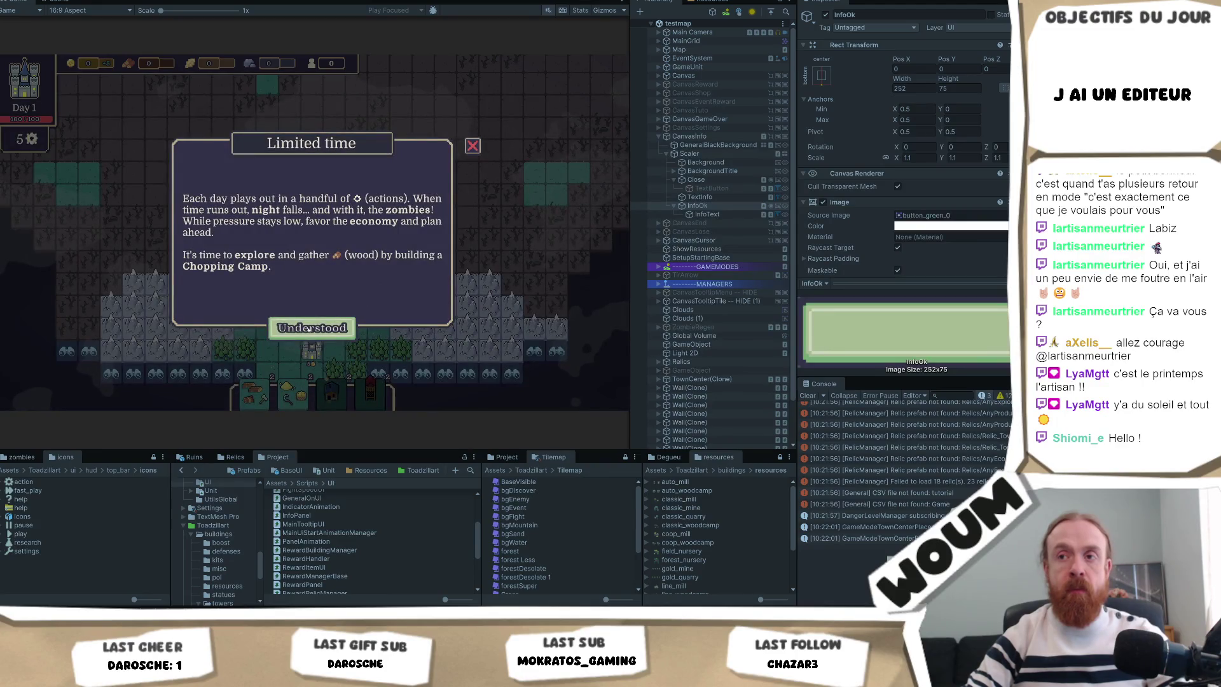
click(316, 330)
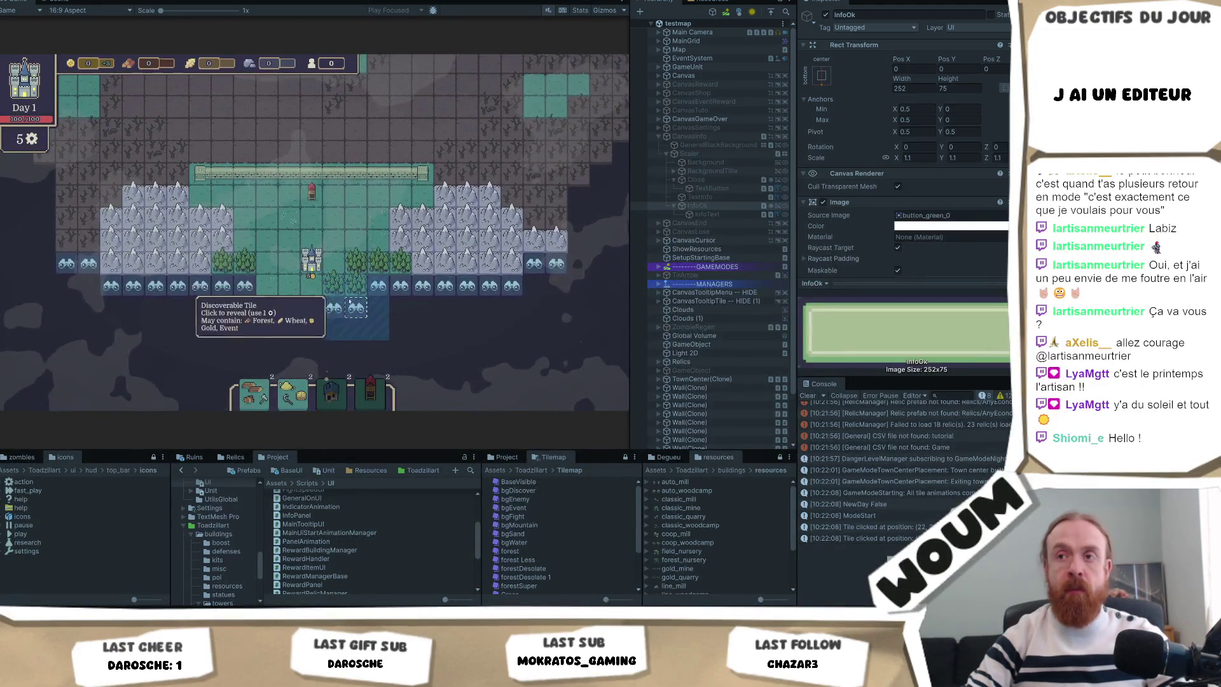
click(364, 313)
click(334, 328)
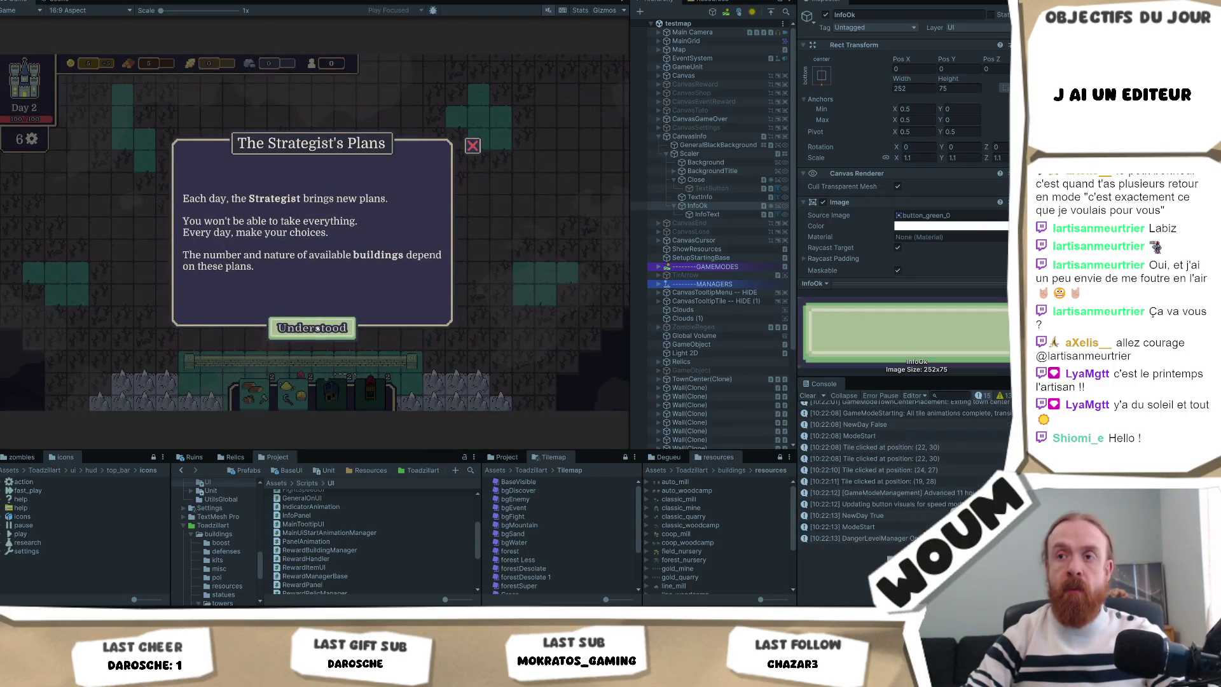
click(323, 327)
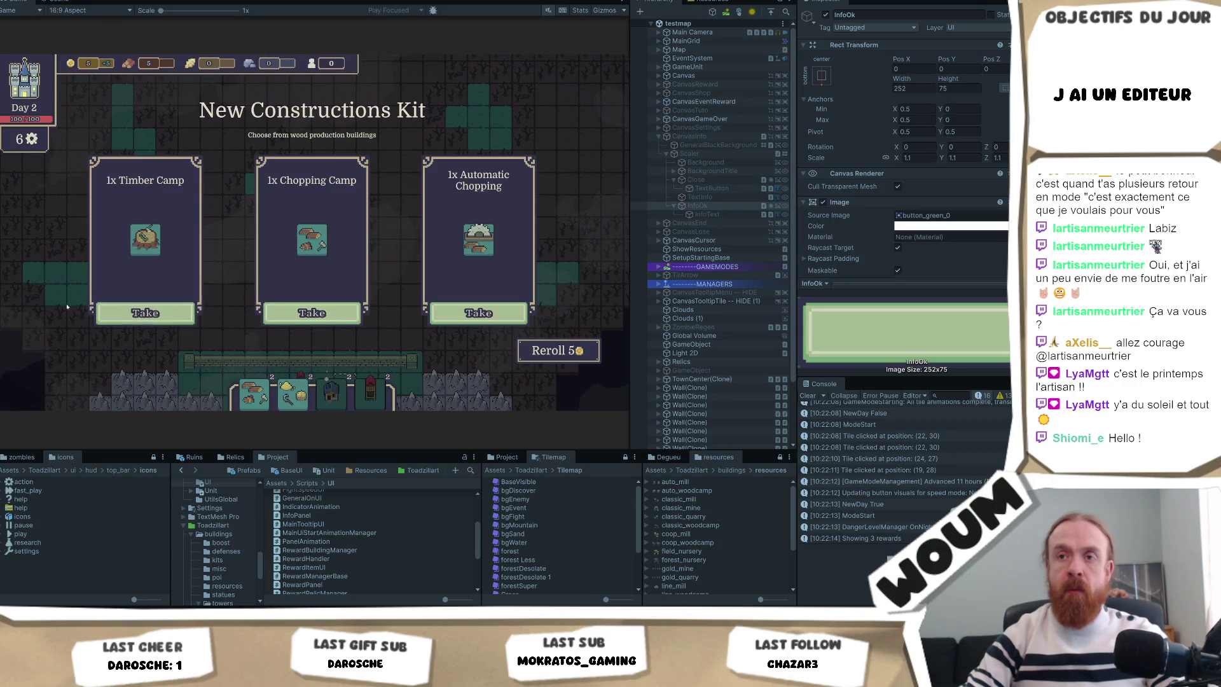
Take a wood building and the WindMill from the kits, dismissing the Explore tutorial
click(186, 313)
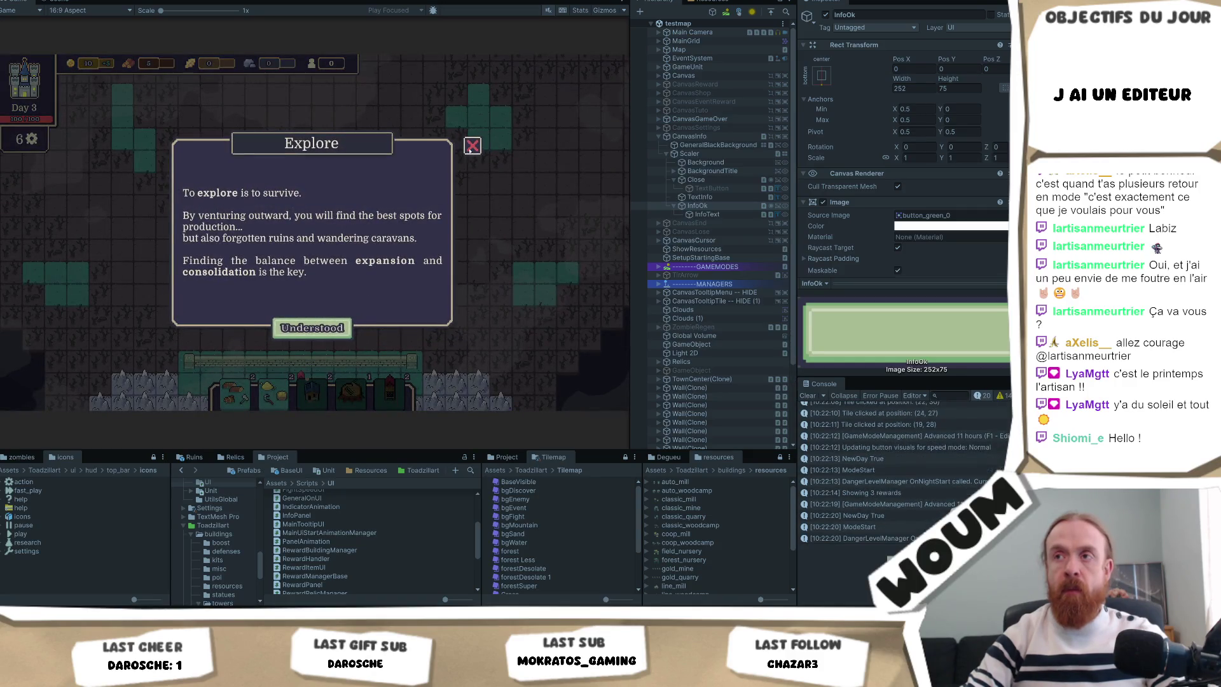
click(280, 325)
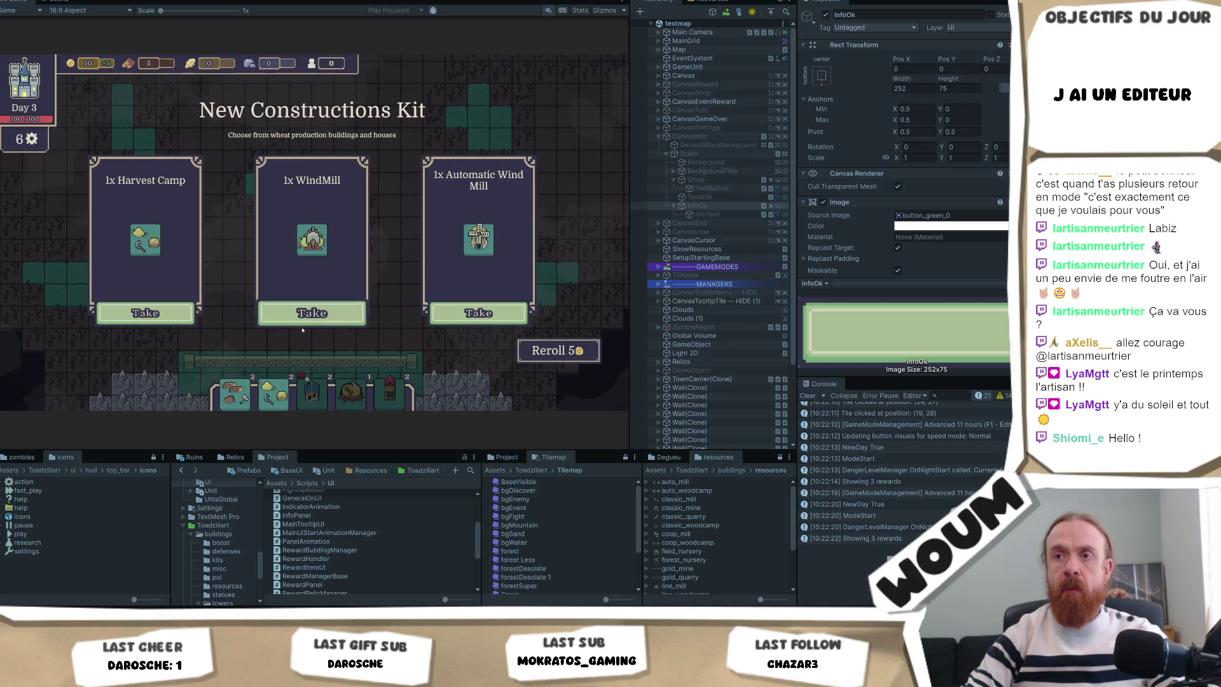
click(302, 324)
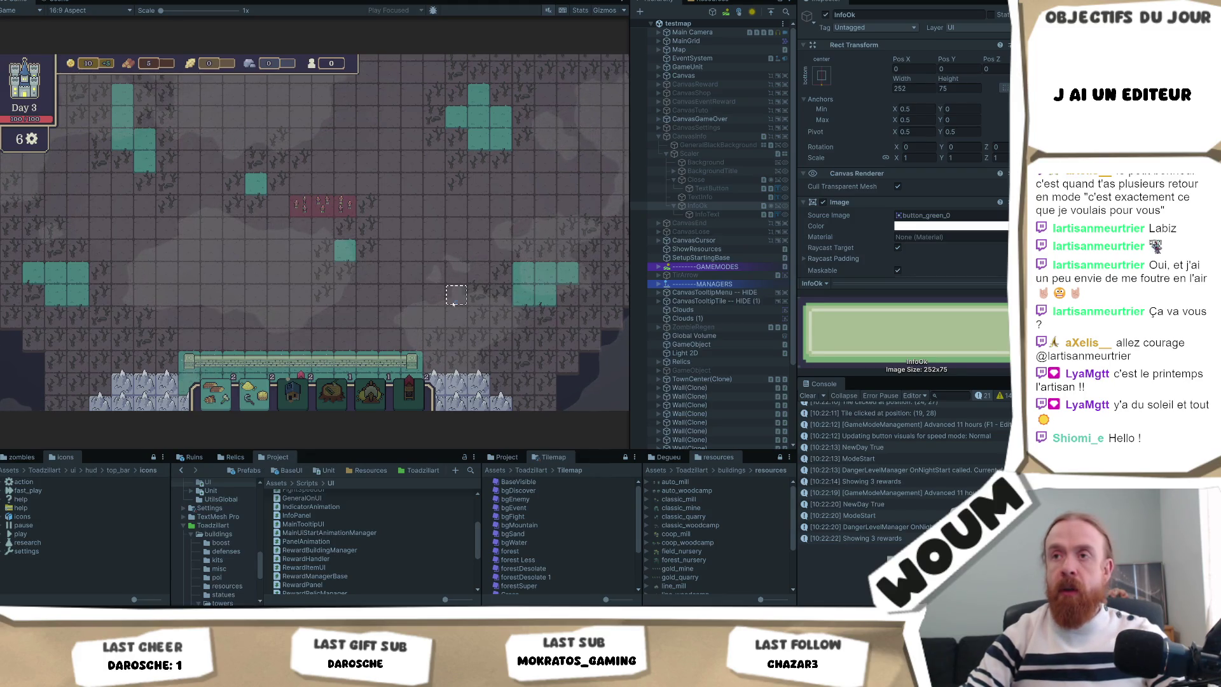
Advance the game to Day 4 with F1 and dismiss the Danger tutorial
click(455, 288)
key(F1)
click(307, 326)
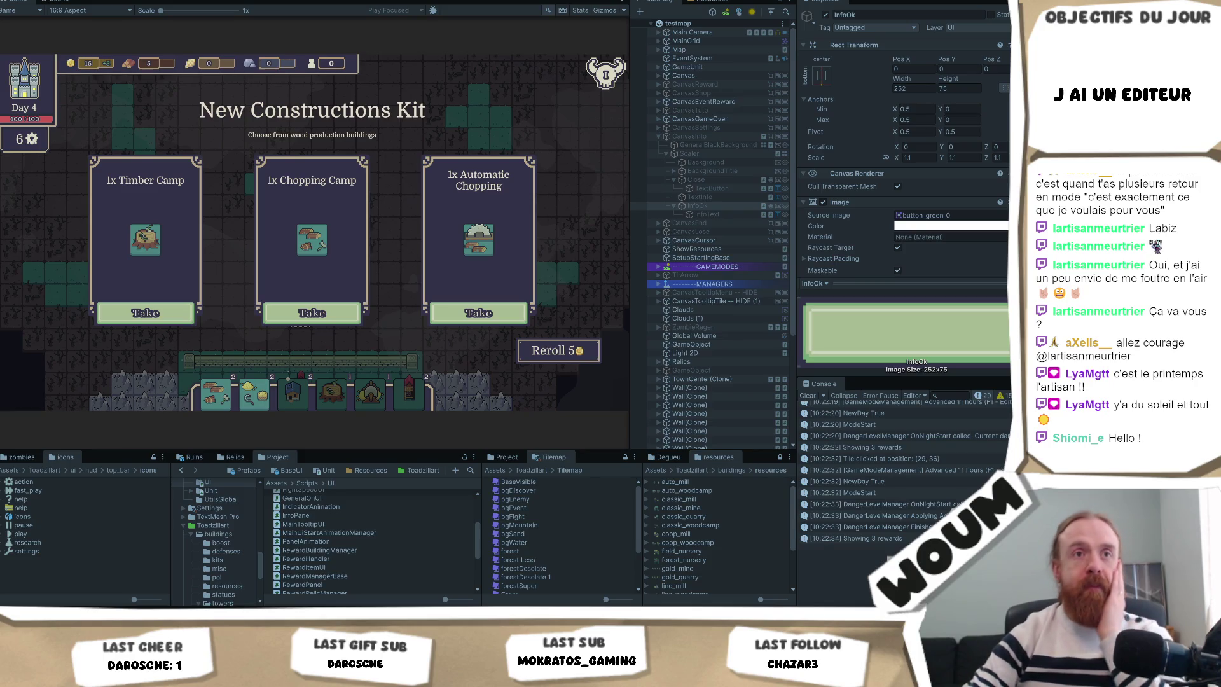
Take the Chopping Camp and a second kit building, select map tiles, then advance to Day 5
click(312, 313)
click(322, 312)
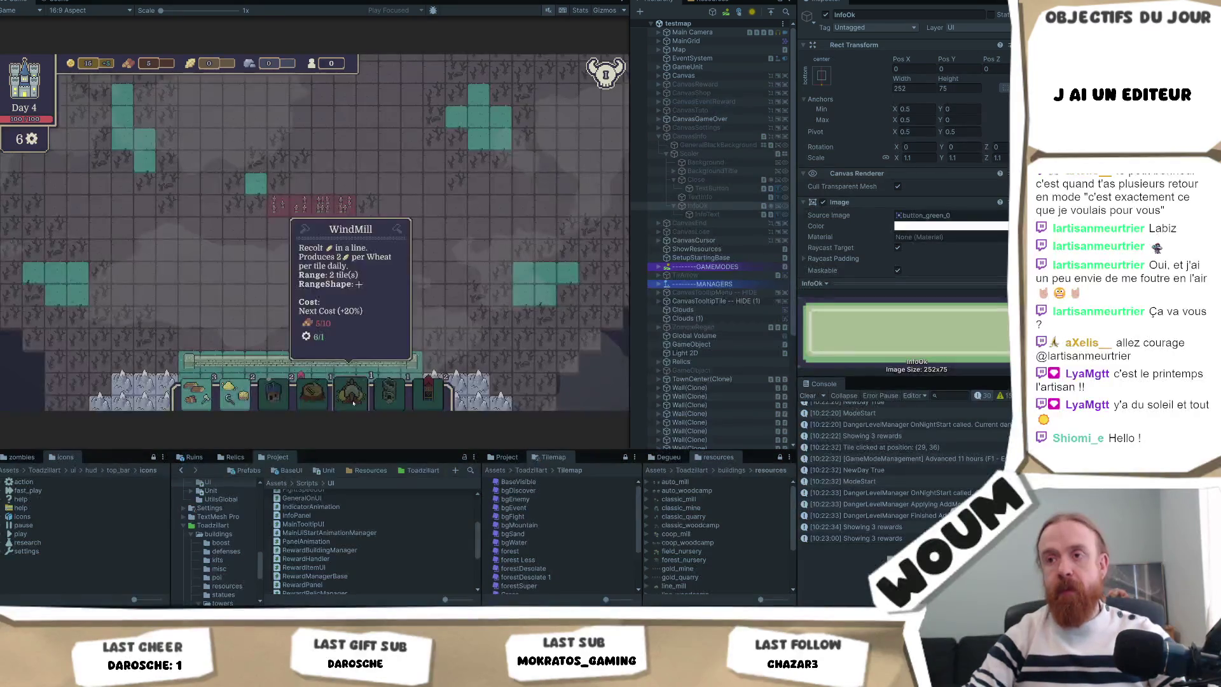
mouse_move(327, 211)
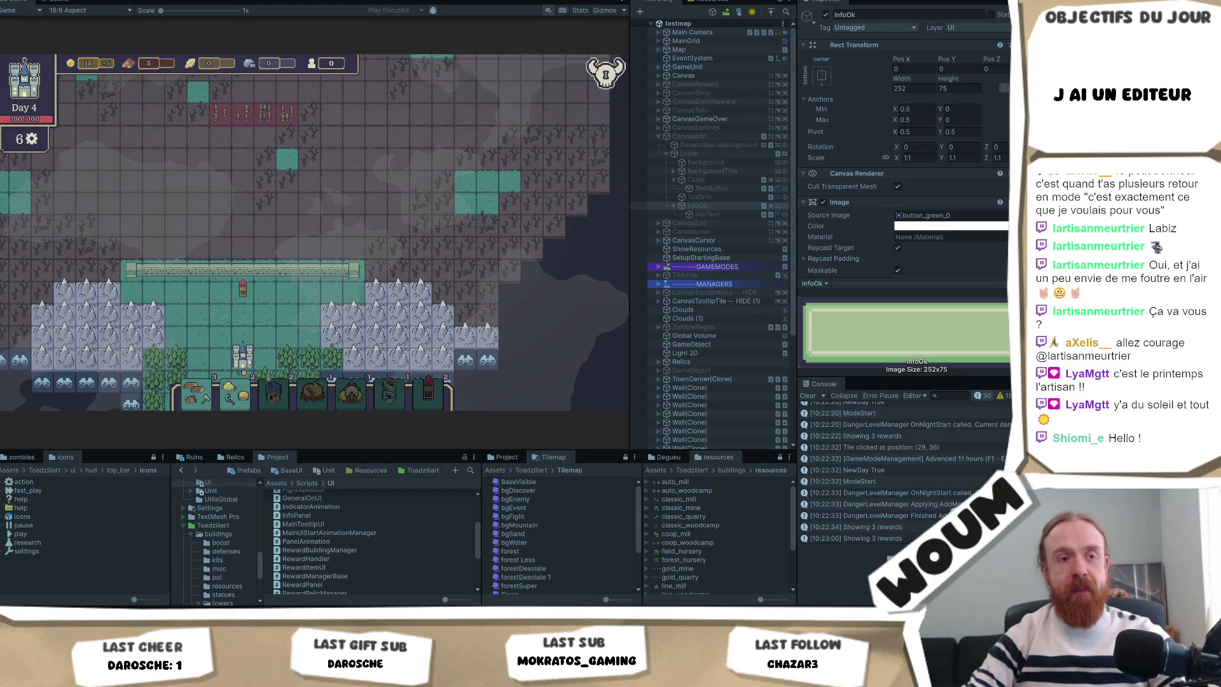
click(347, 297)
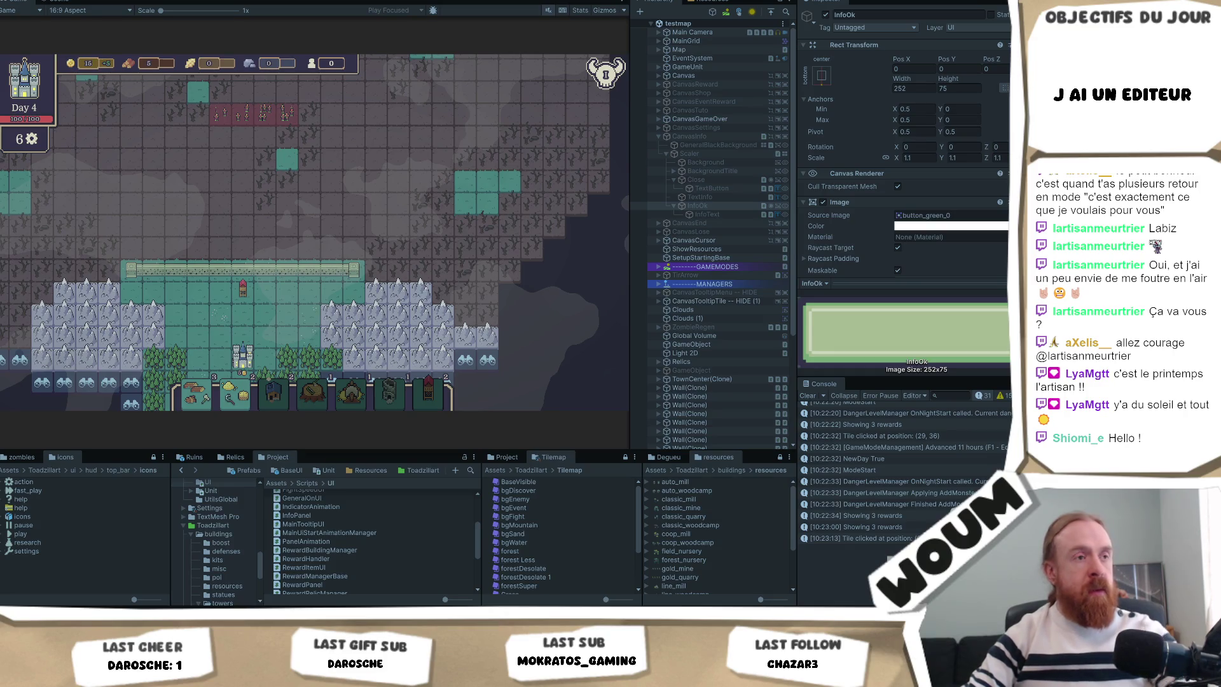
click(373, 225)
key(F1)
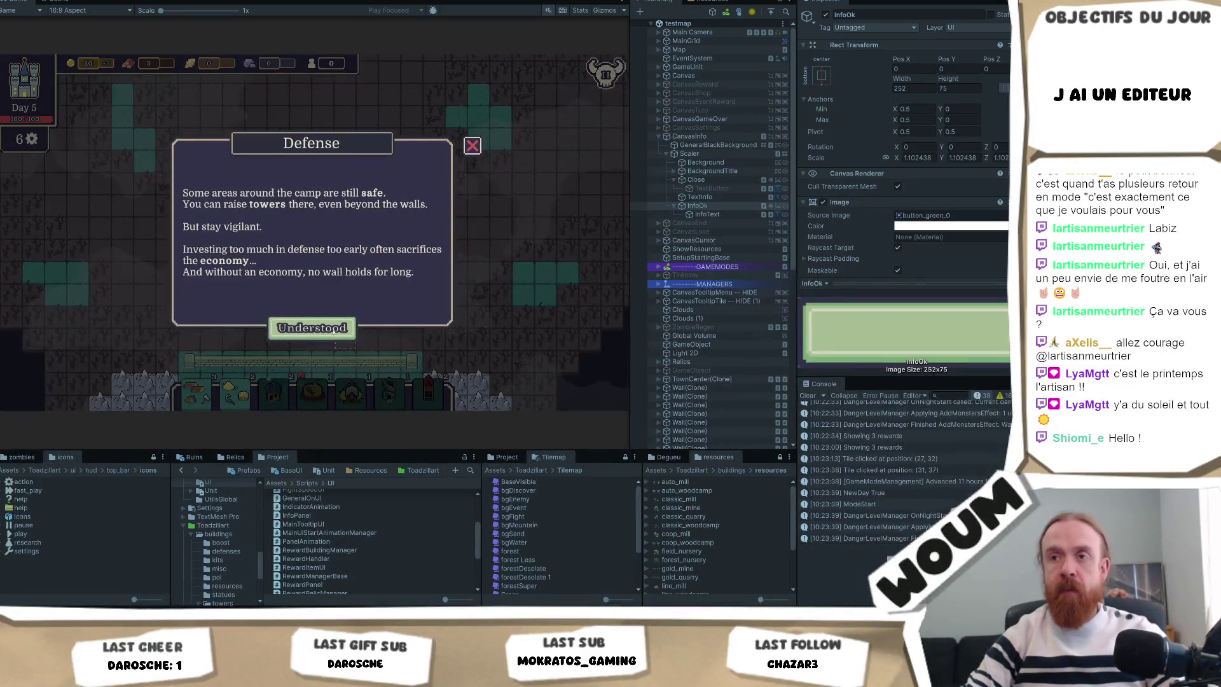
Dismiss the Defense tutorial, then select Scaler and ping its PanelAnimation script in the project
click(334, 329)
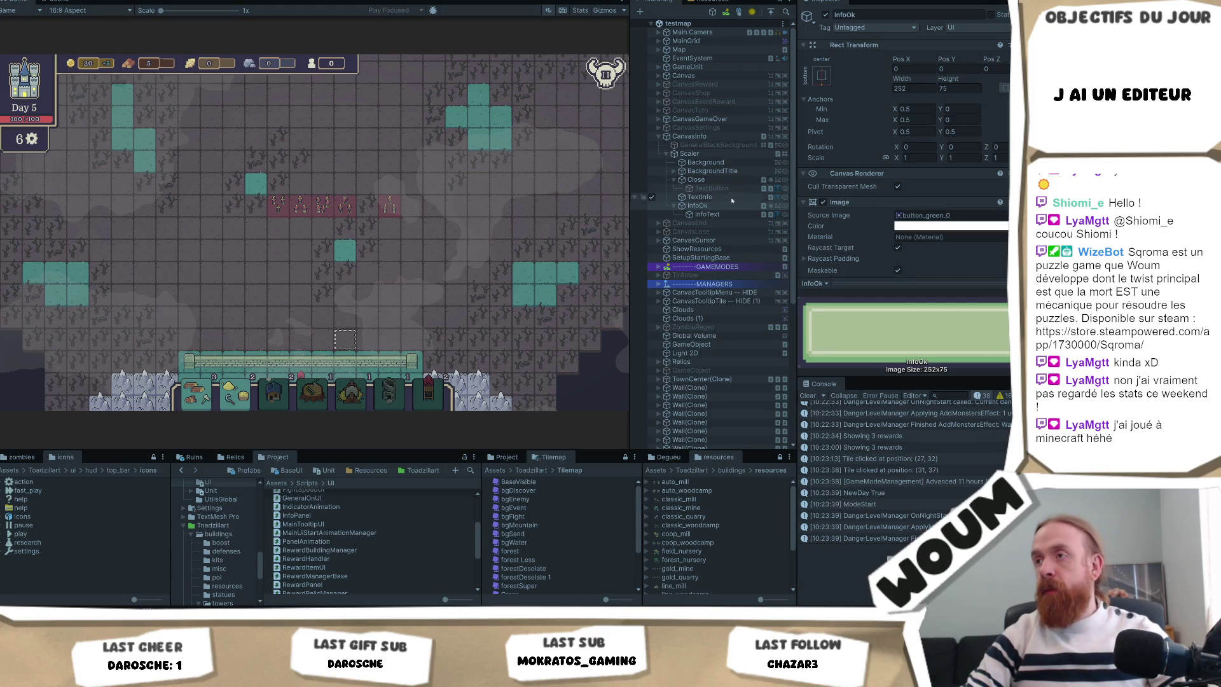
click(721, 156)
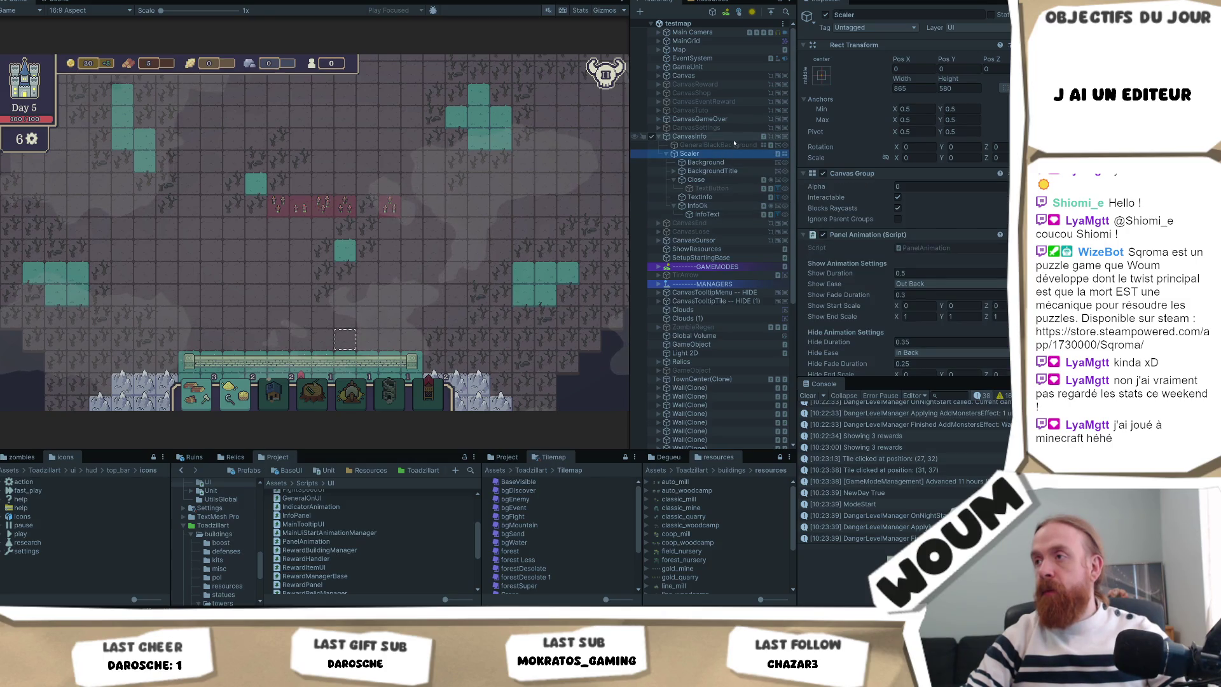
click(921, 249)
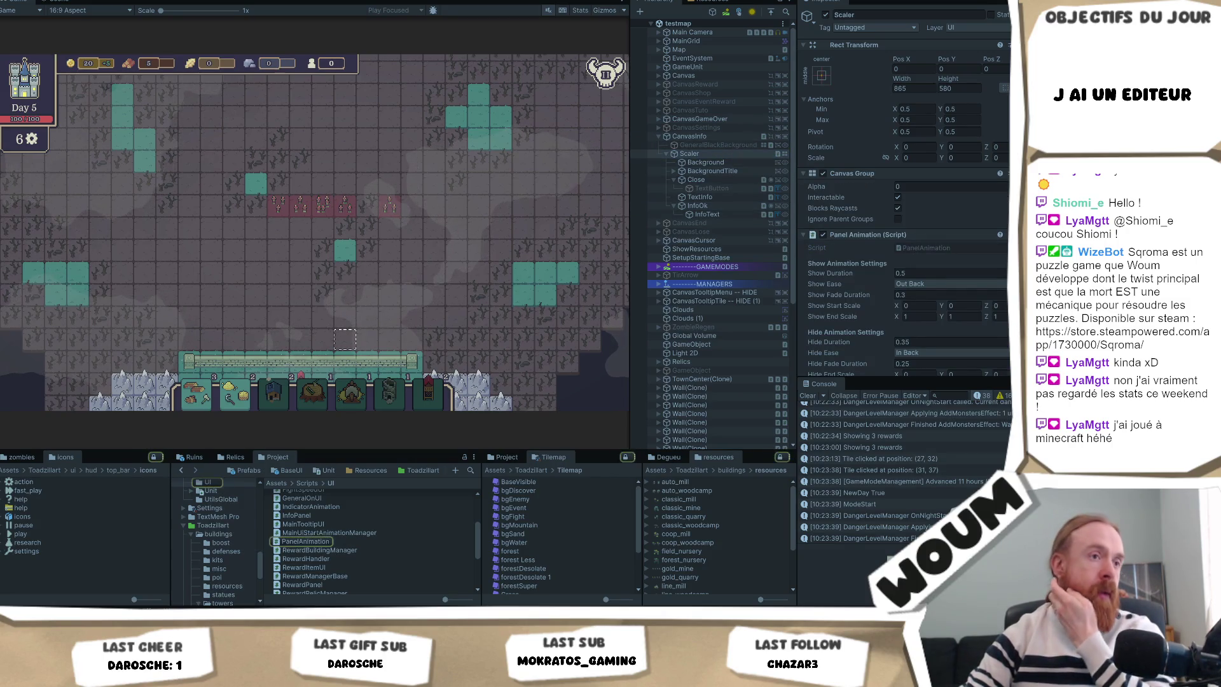
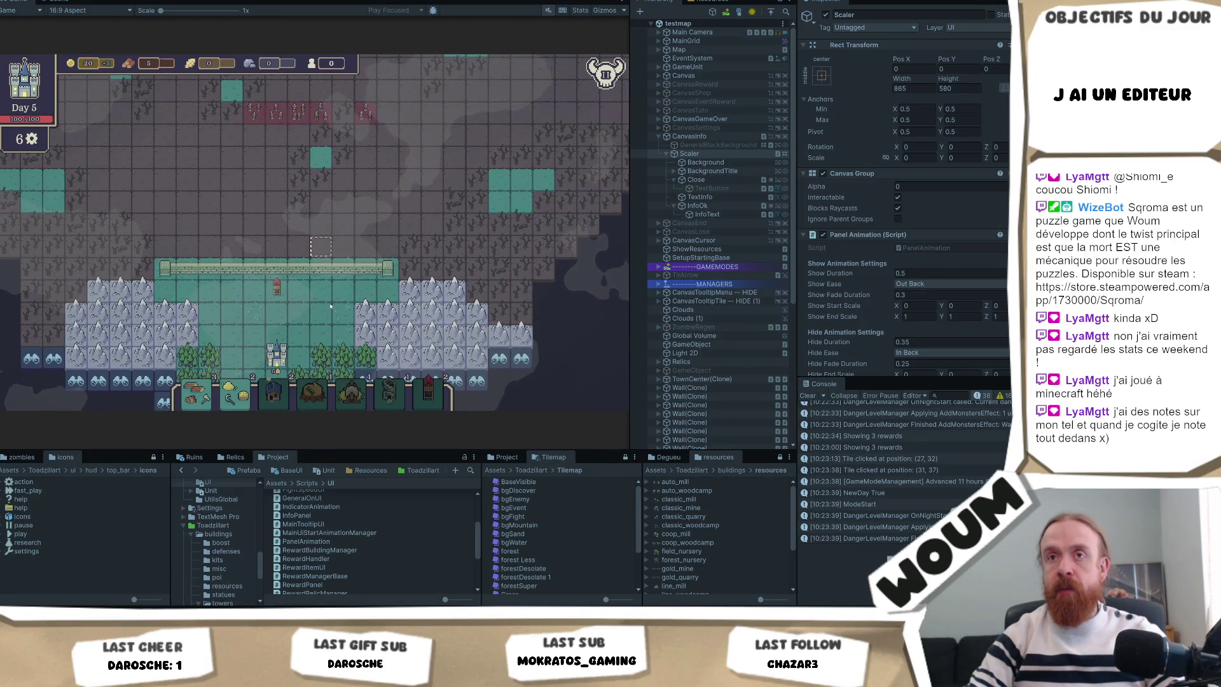
Stop Play mode, dismiss the Welcome panel, and start the game again
key(ctrl+p)
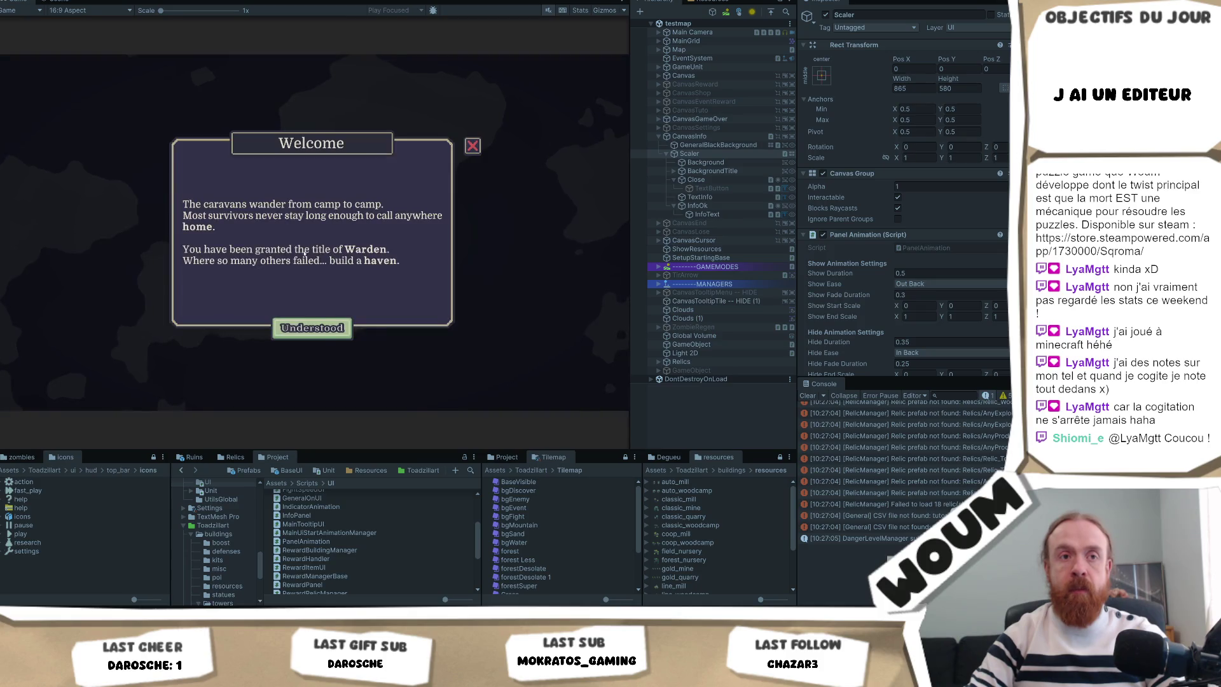
click(321, 337)
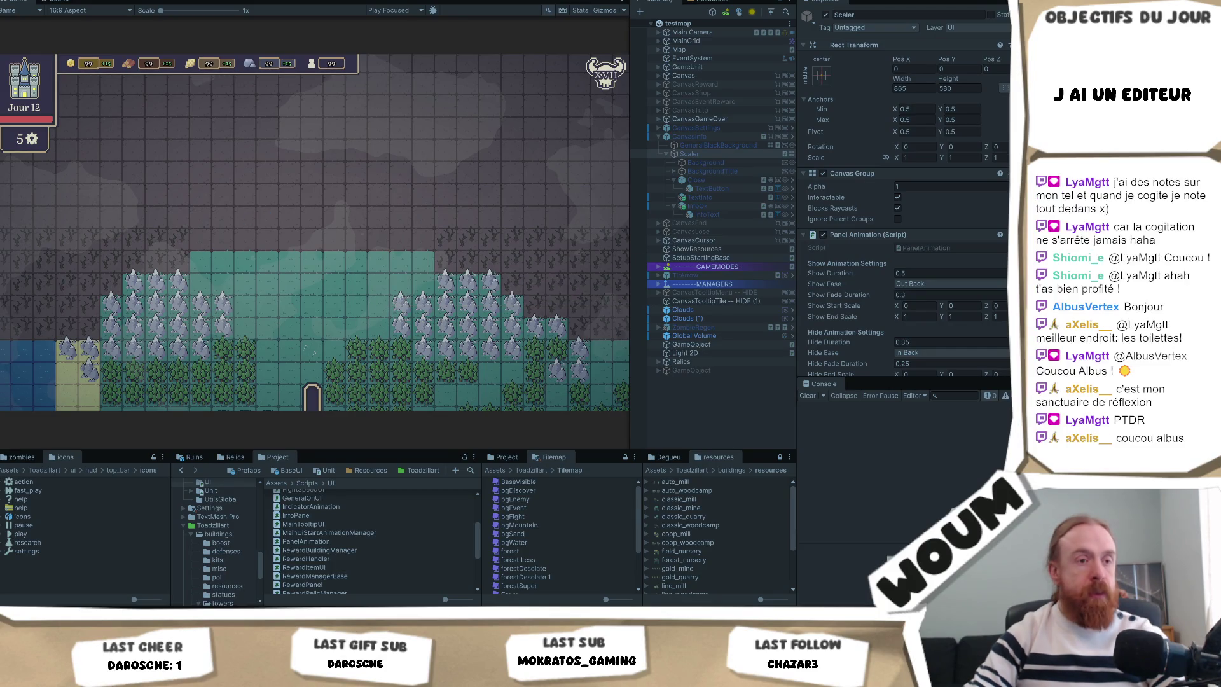
key(ctrl+p)
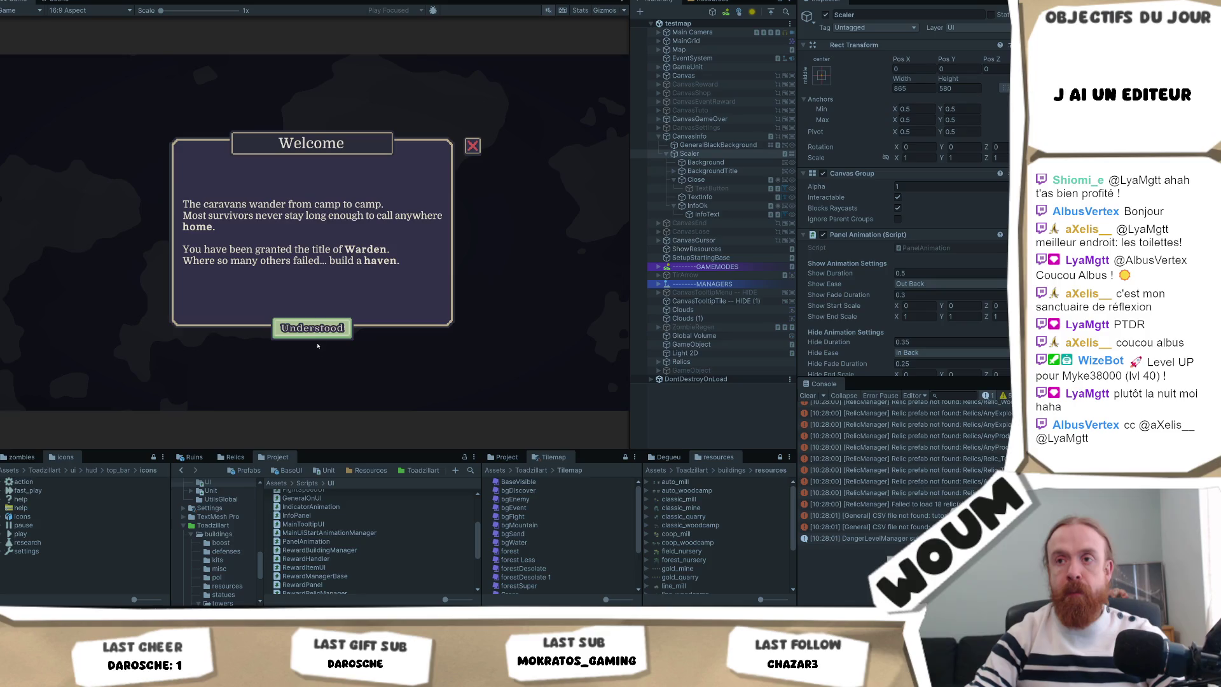
Dismiss Welcome, restart Play mode, dismiss Welcome again, and try placing the town center on a tile
click(324, 331)
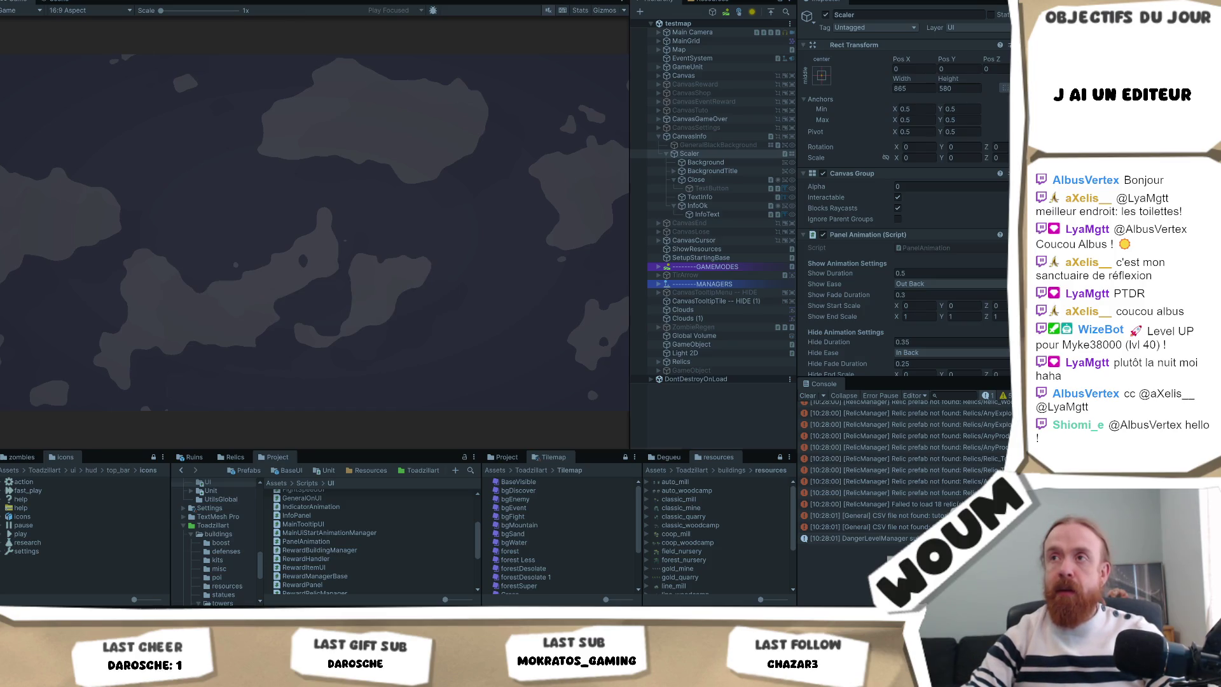
key(ctrl+p)
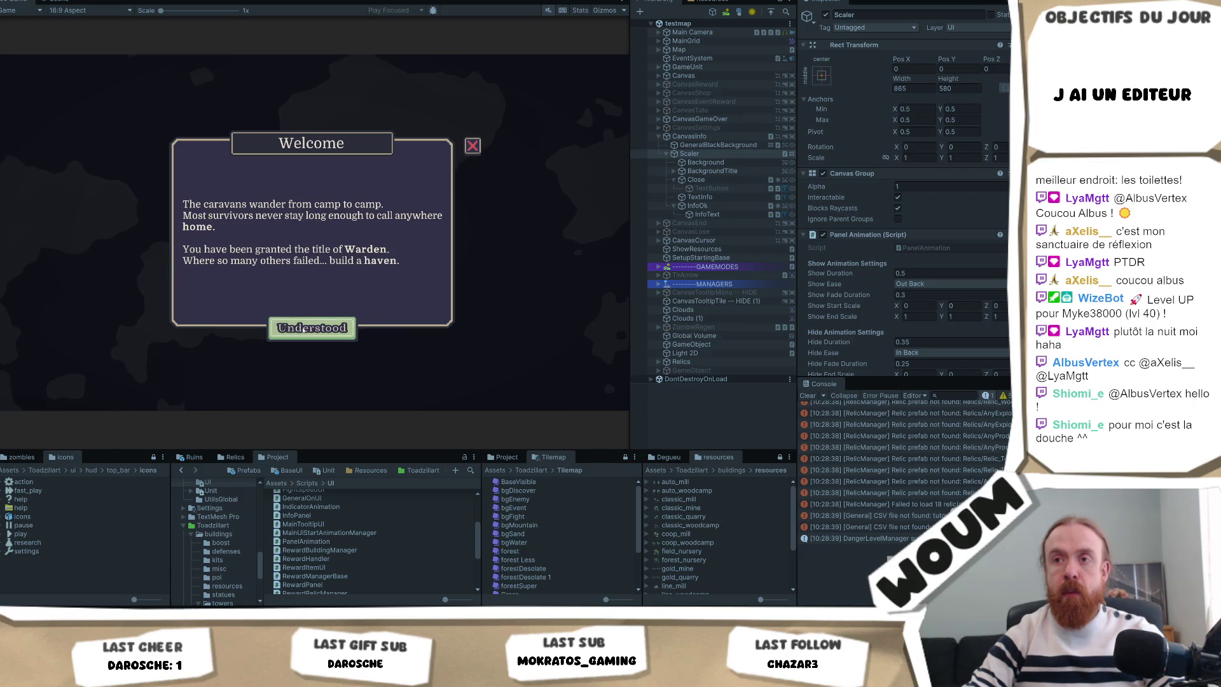
click(305, 328)
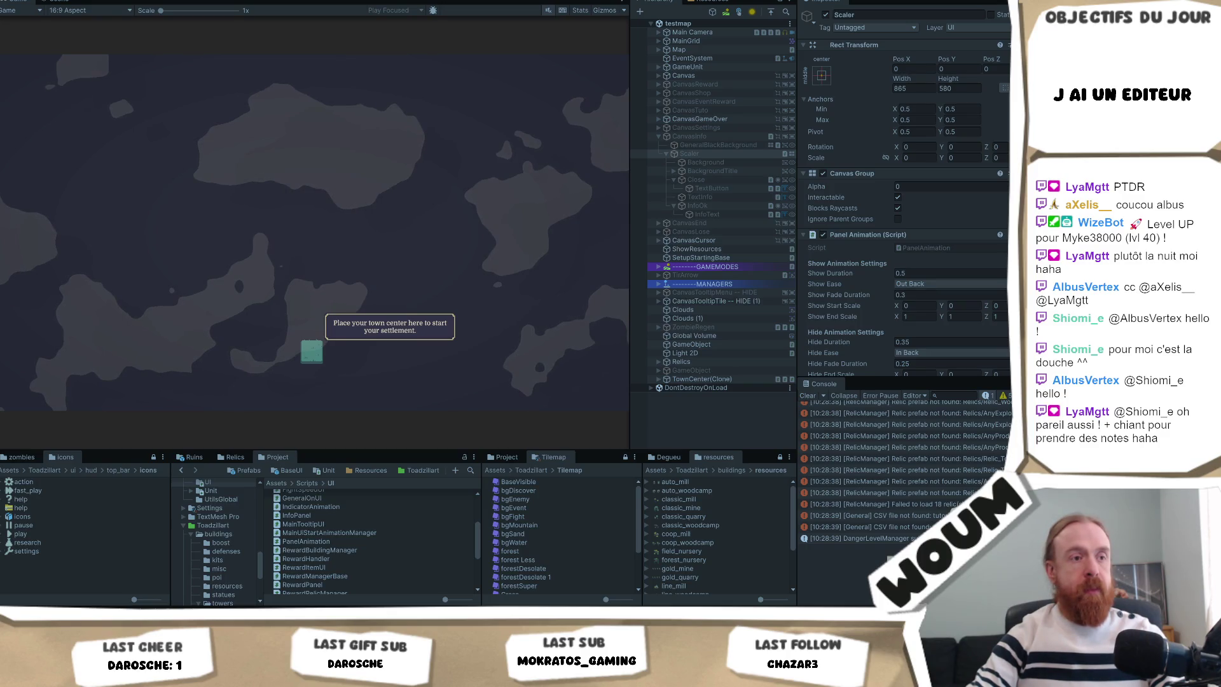
click(373, 300)
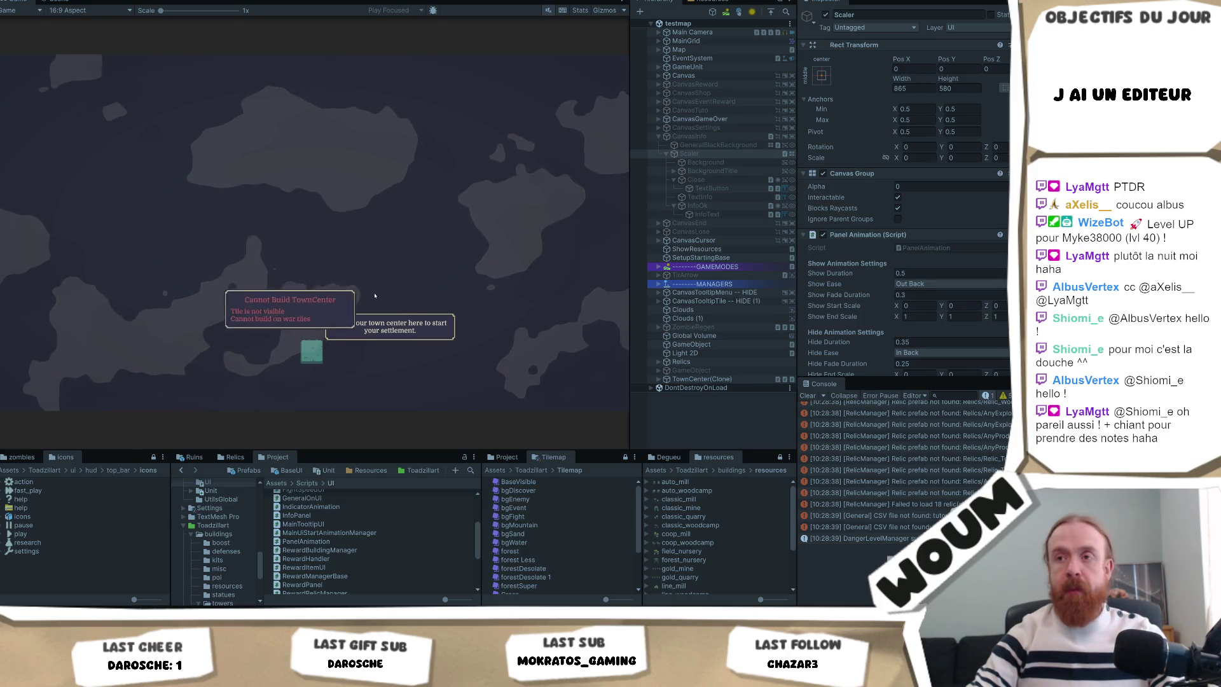
Place the town center on a visible tile and dismiss the Limited time panel
click(259, 254)
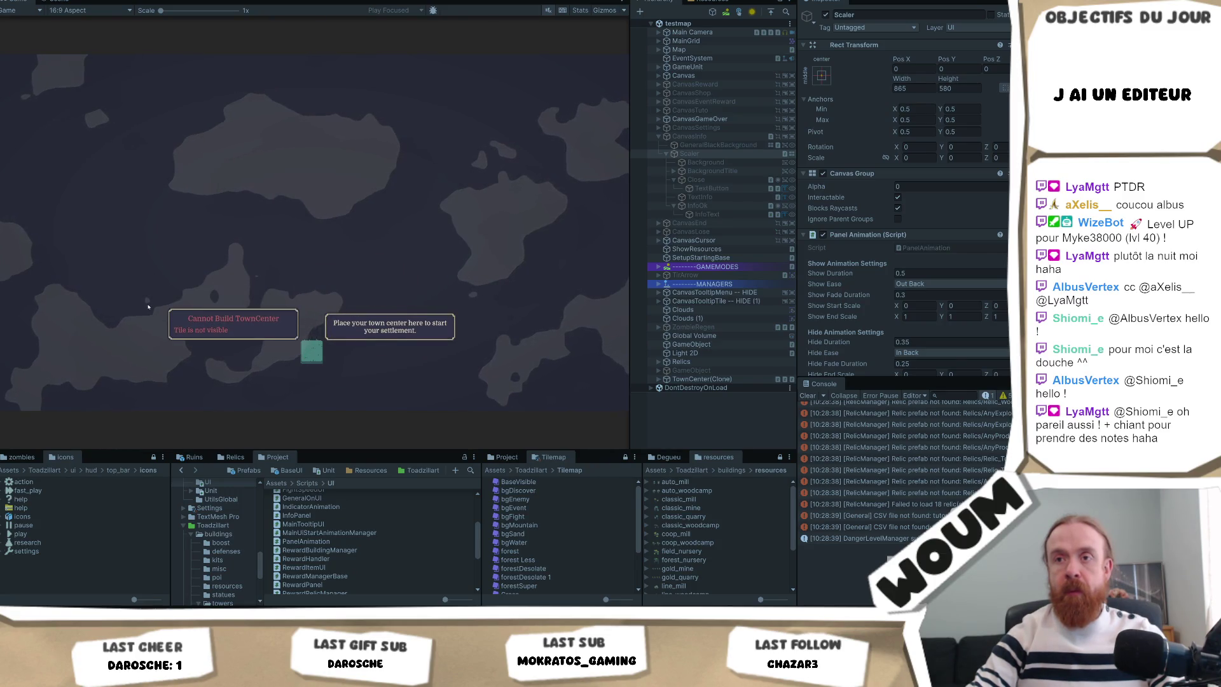
click(309, 353)
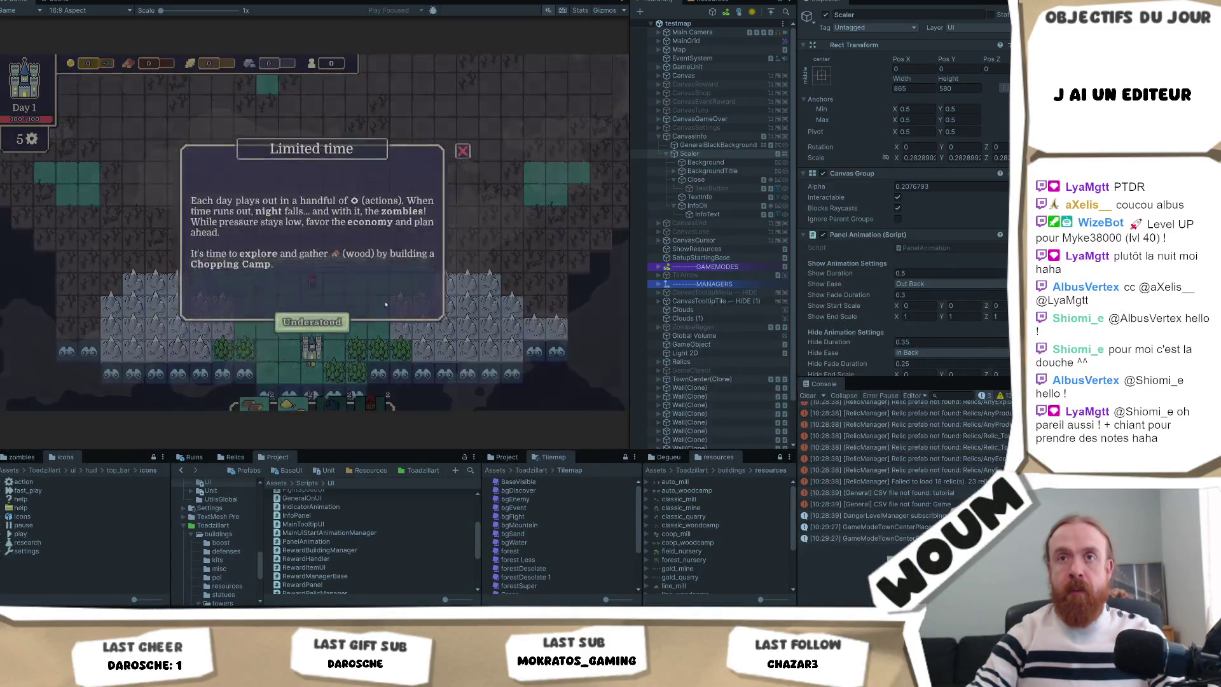
click(316, 329)
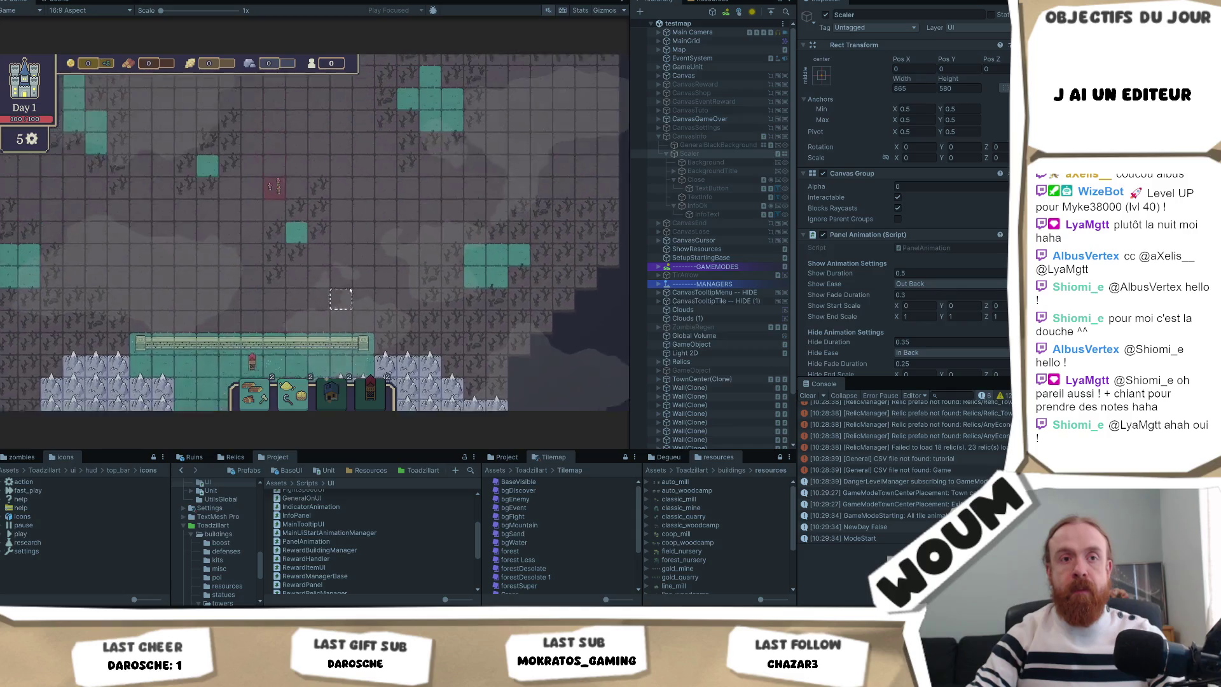
Pan the map up, dismiss The Strategist's Plans, and take the Chopping Camp
drag(347, 306, 366, 247)
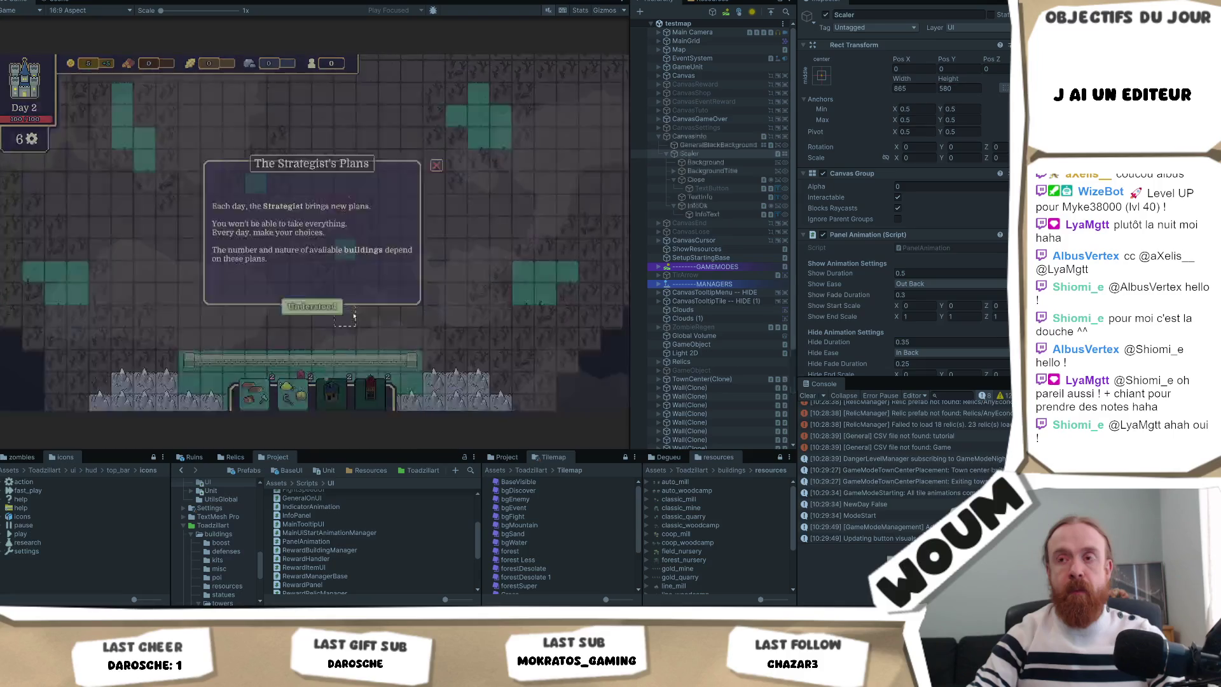
click(344, 328)
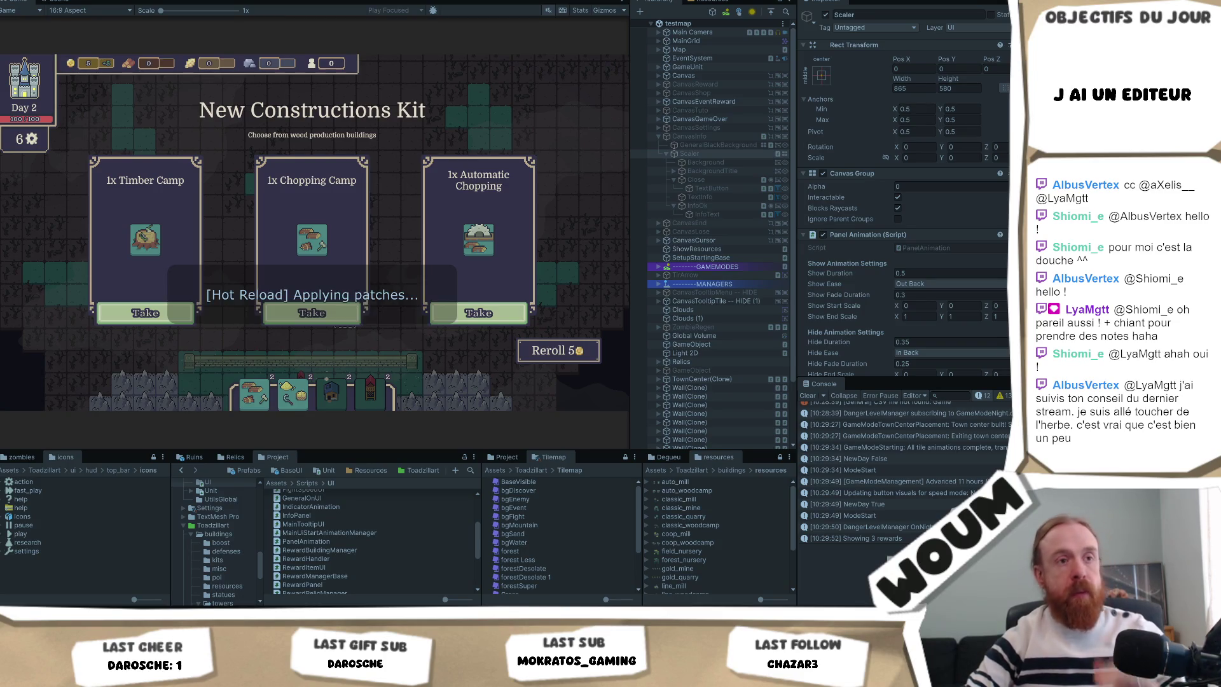
click(330, 315)
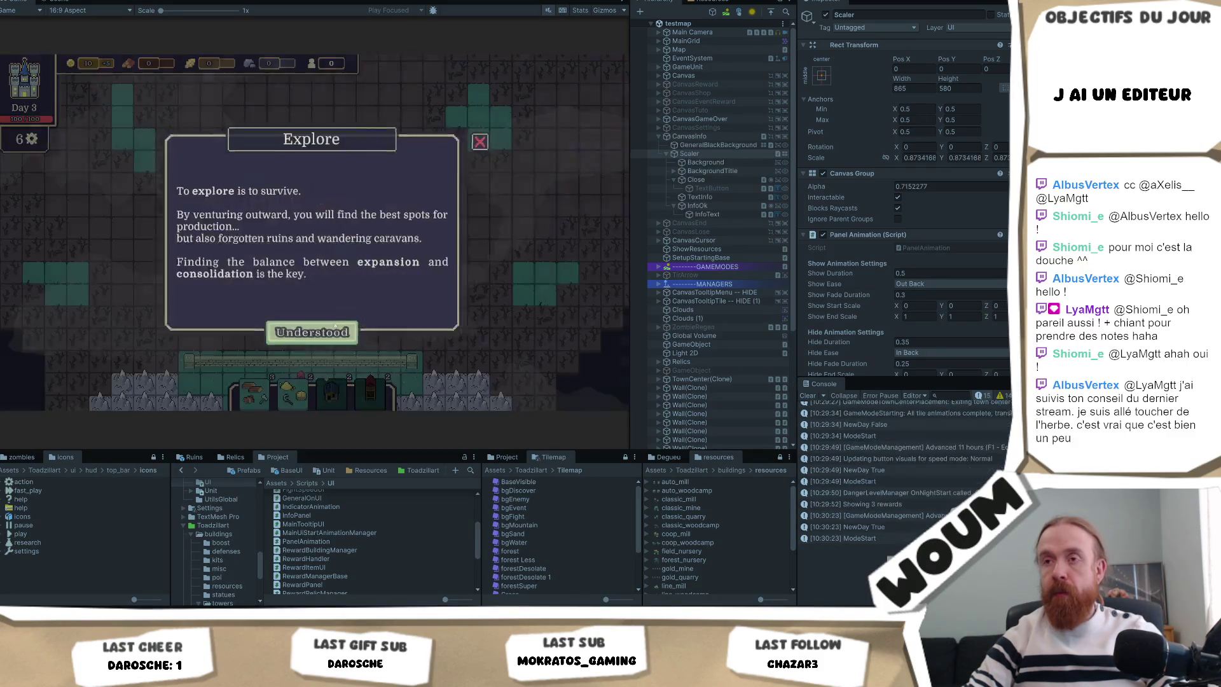
Clear the Console, dismiss the Explore panel, and select the PlayHideAnimation log's full stack trace
click(808, 395)
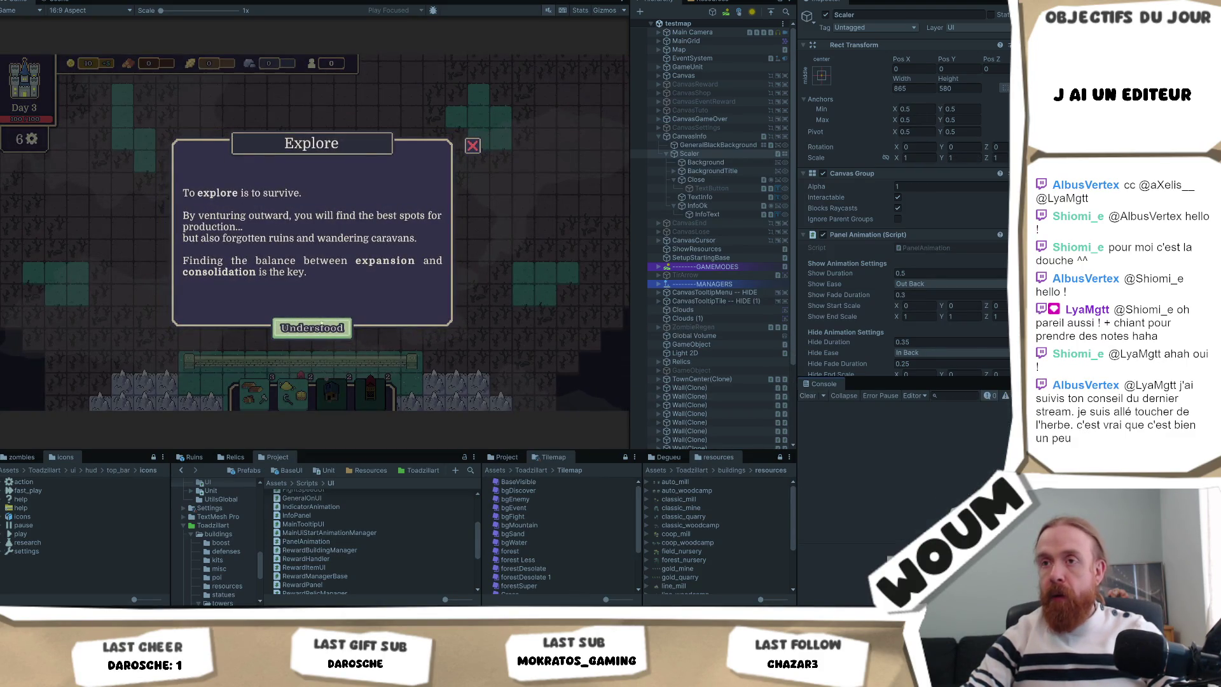
click(329, 322)
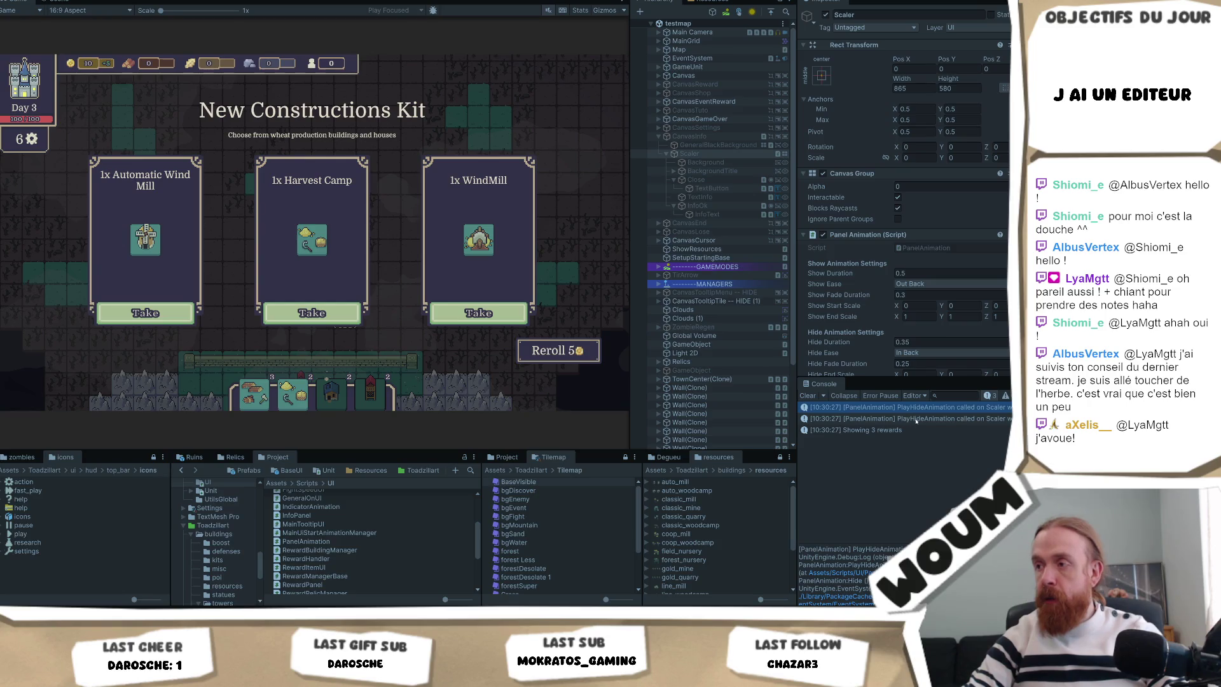
click(916, 419)
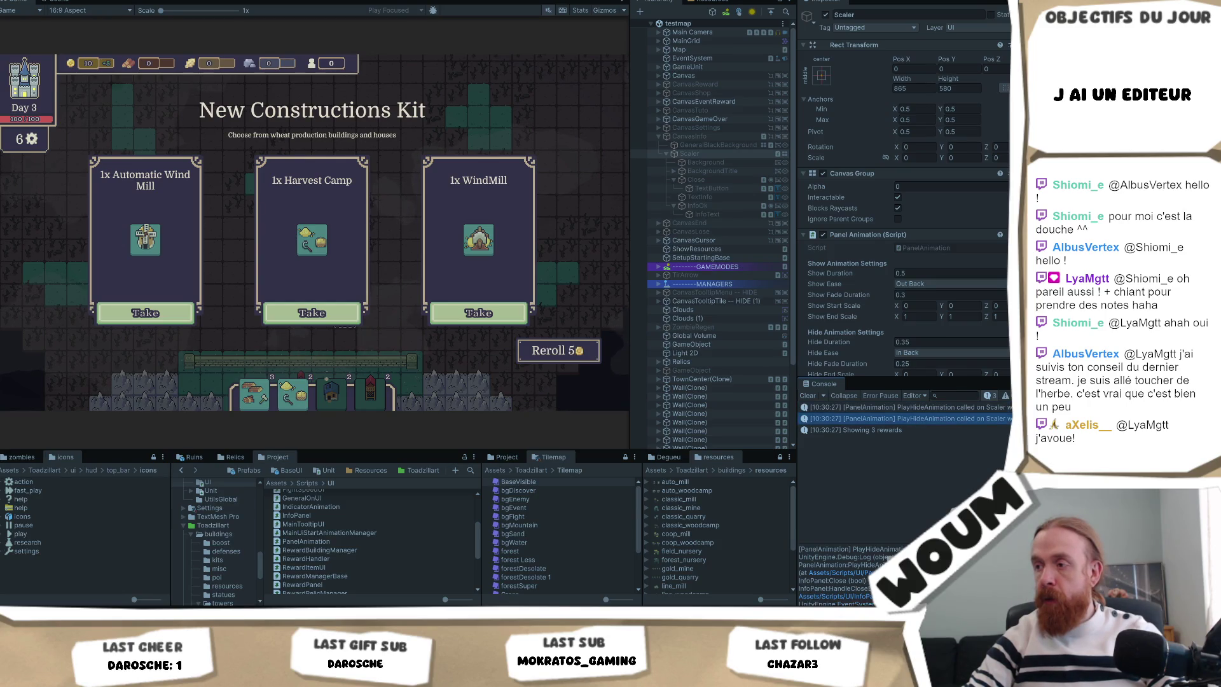
key(Up)
key(Down)
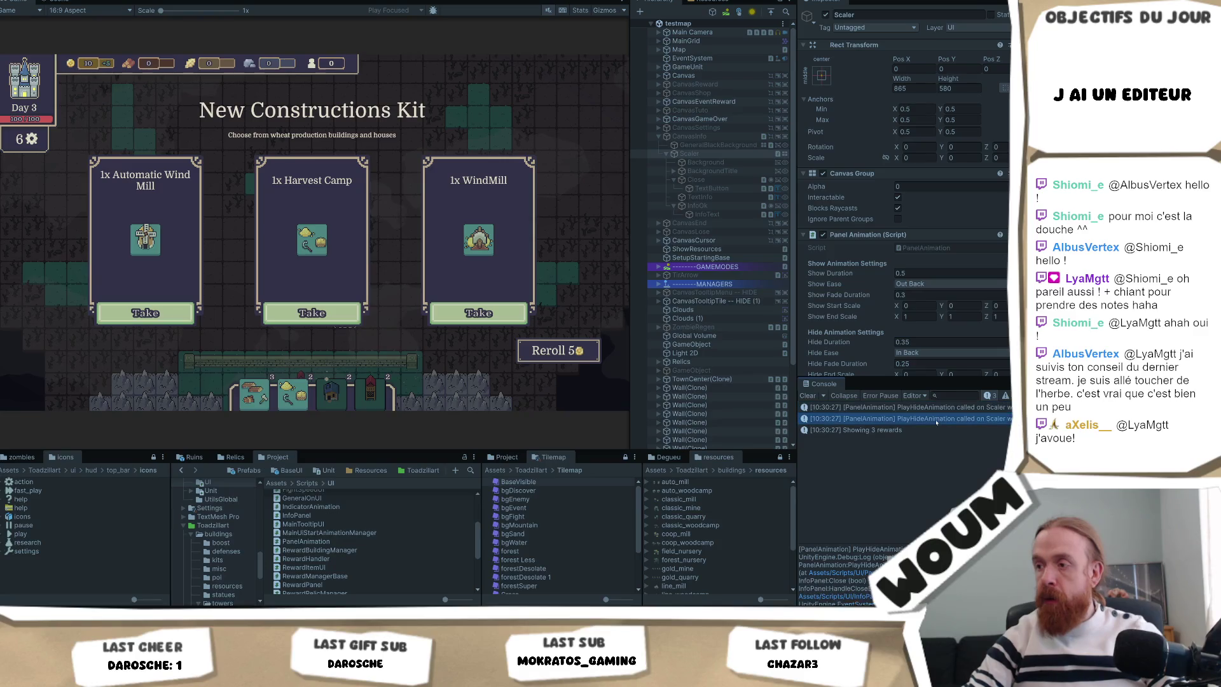
key(ctrl+a)
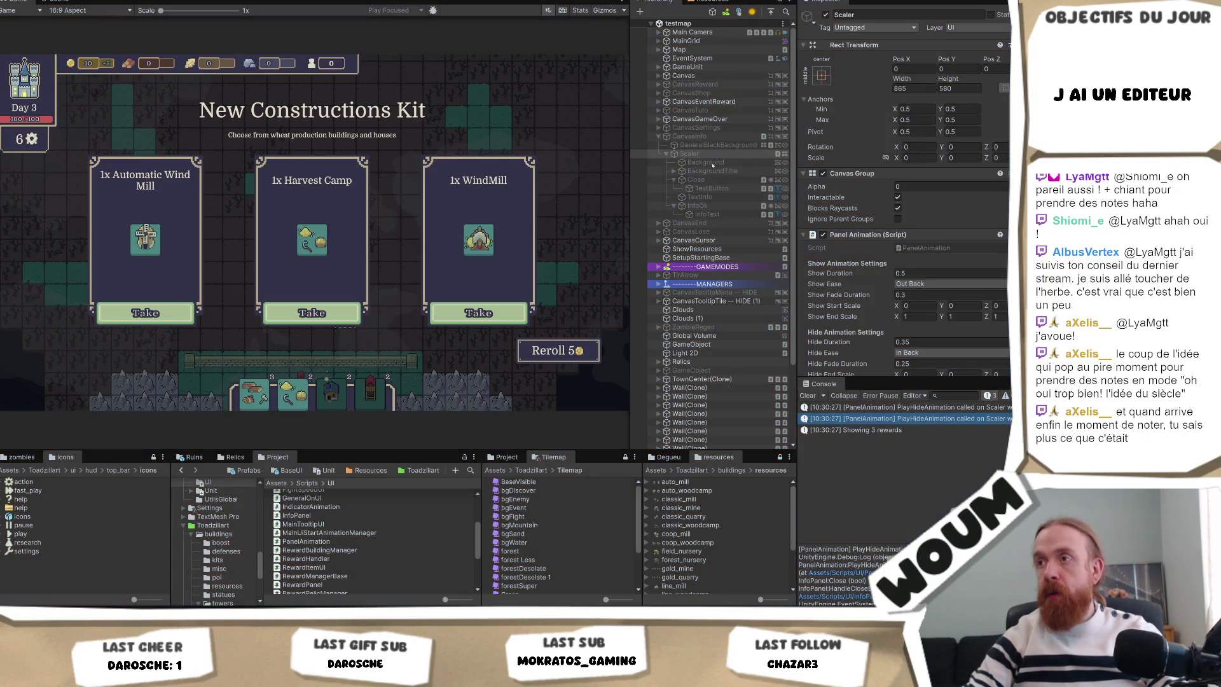
Remove the PanelAnimation.Hide On Click entry from the Close and InfoOk buttons
click(696, 180)
ctrl+click(697, 206)
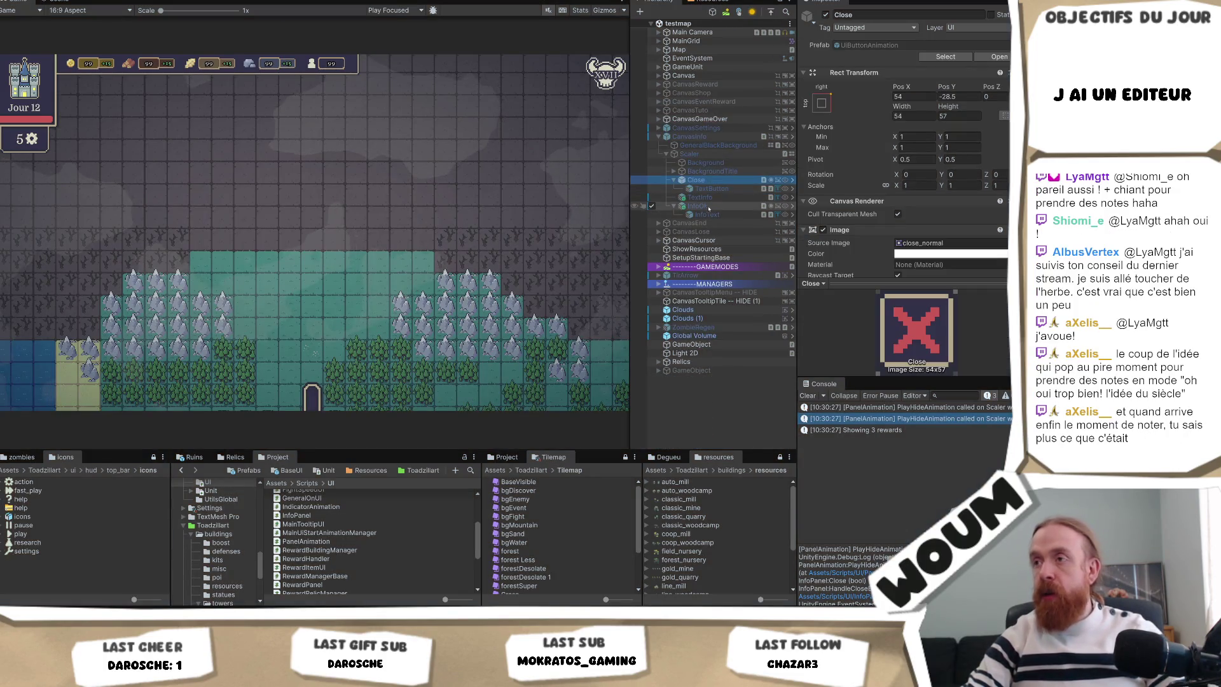
scroll(986, 226, down, 2)
scroll(986, 227, down, 3)
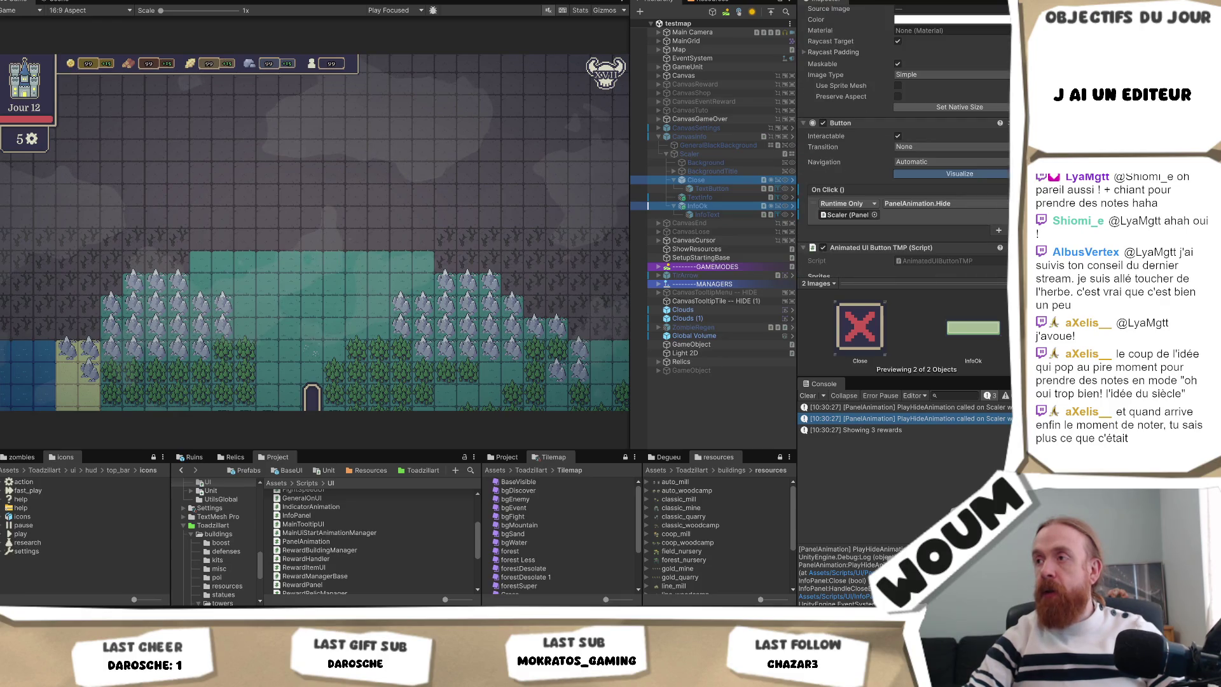
click(1009, 229)
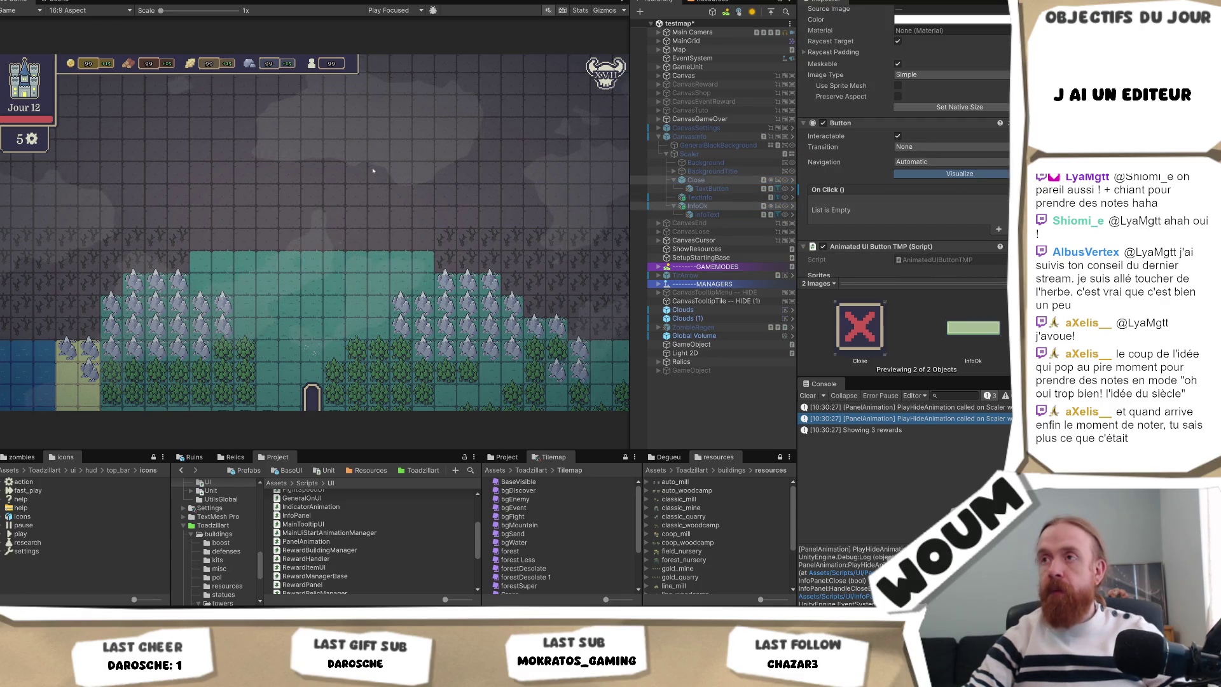
Save the scene, relaunch Play mode, and dismiss the Welcome panel
key(ctrl+s)
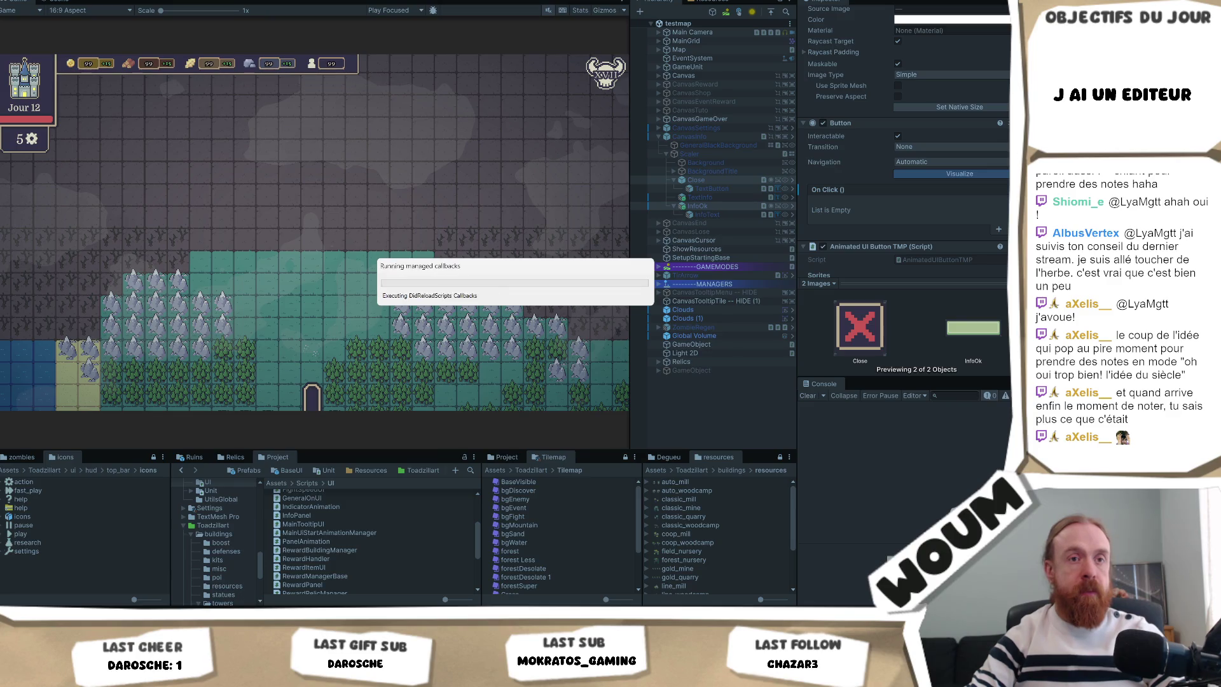
key(ctrl+p)
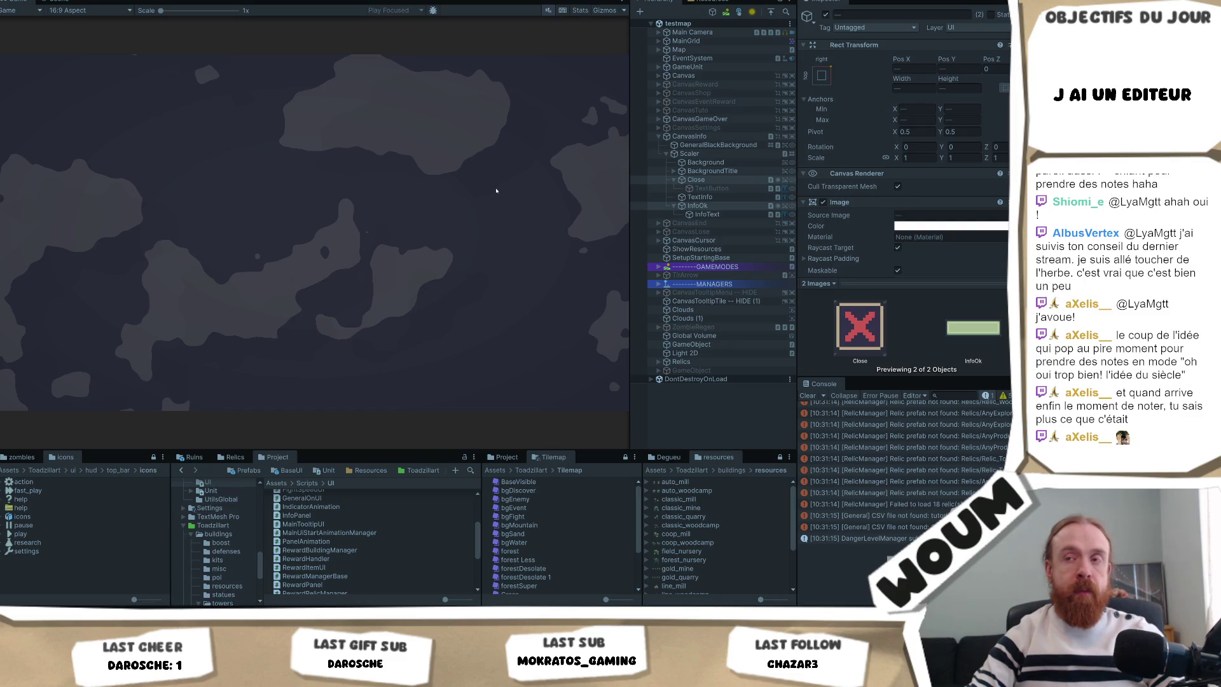
click(309, 327)
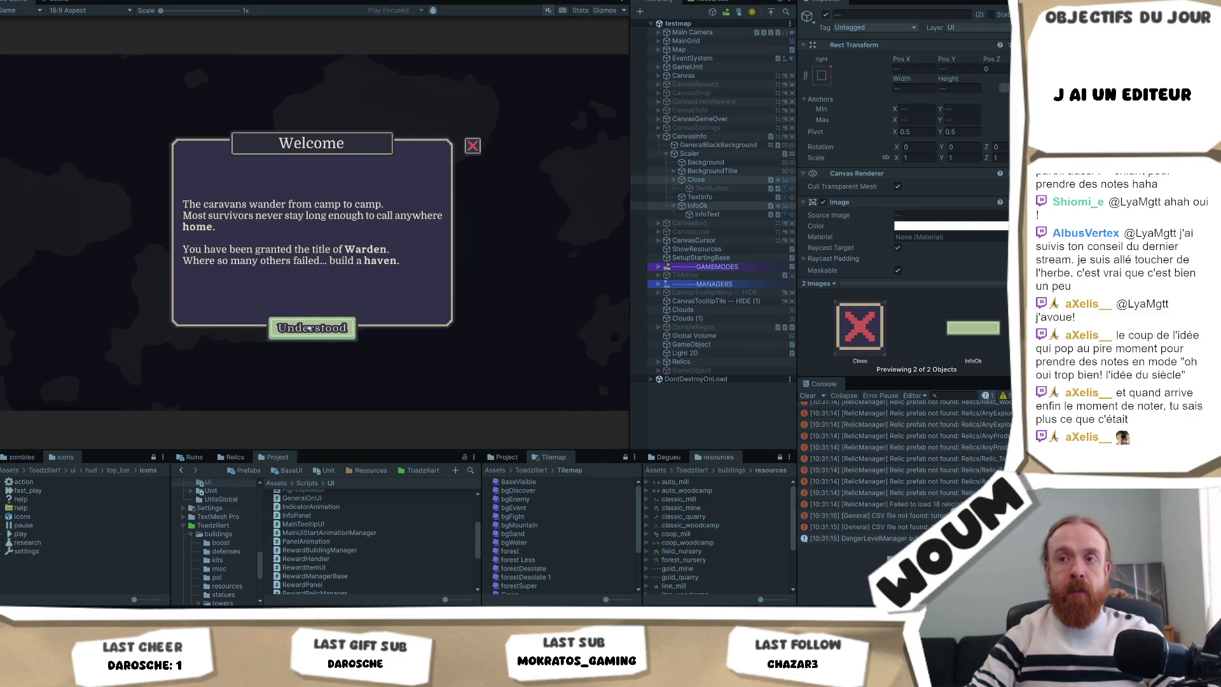
Place the town center, dismiss Limited time, and reveal two discoverable tiles beside the settlement
click(302, 356)
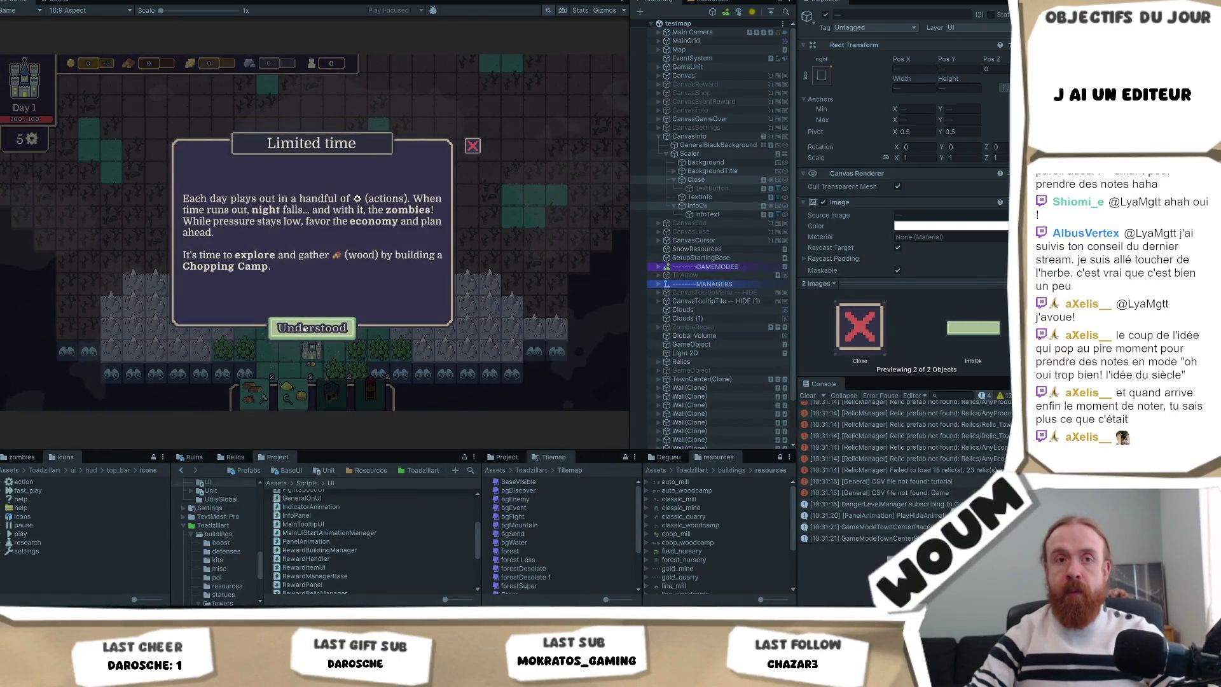
click(305, 329)
click(367, 285)
click(412, 302)
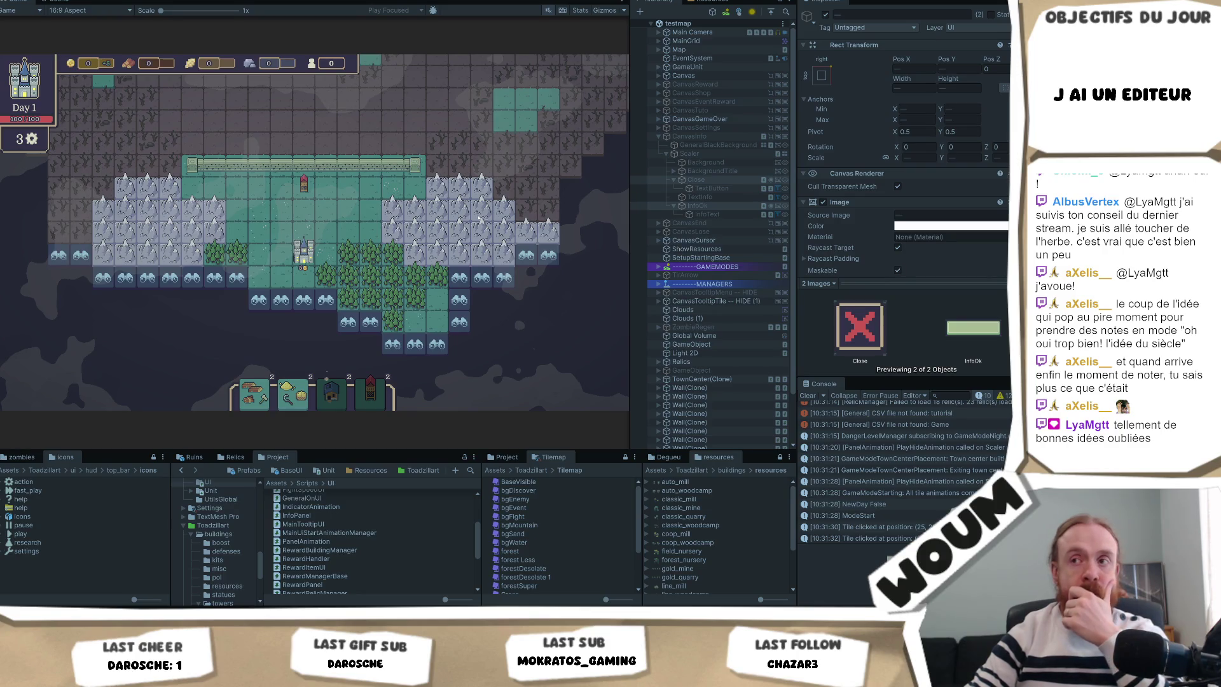
Pan east, reveal the discoverable tile below the forest, then end Day 1
drag(447, 255, 351, 229)
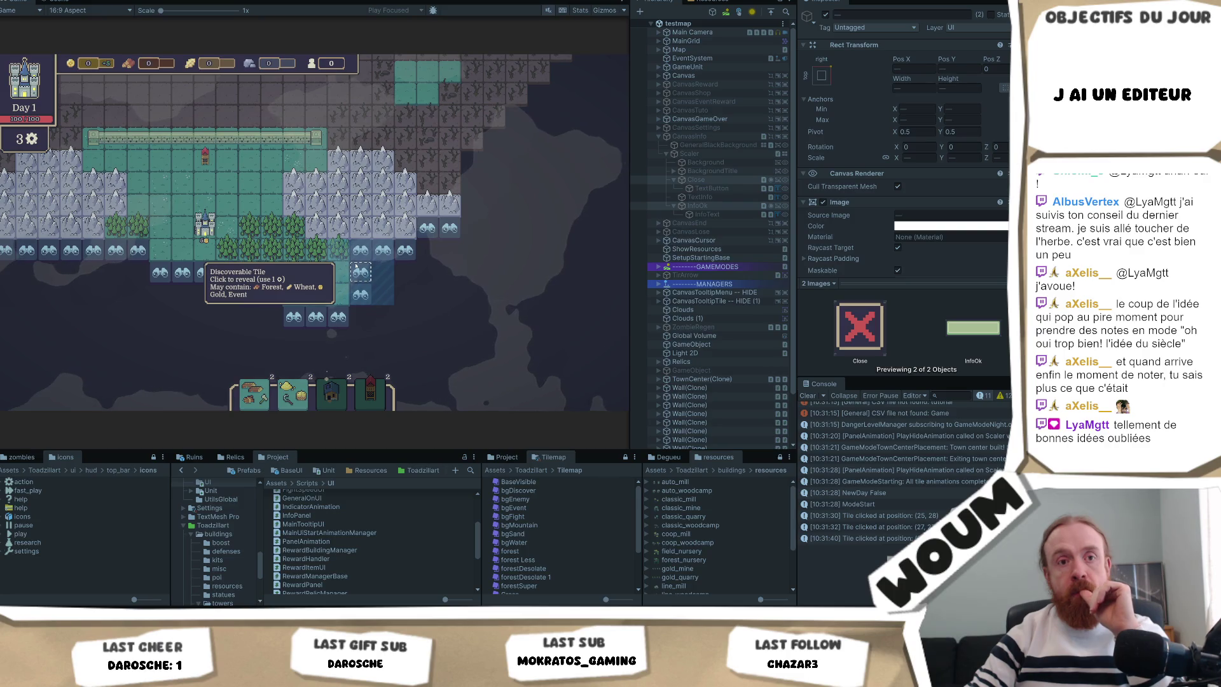
click(356, 266)
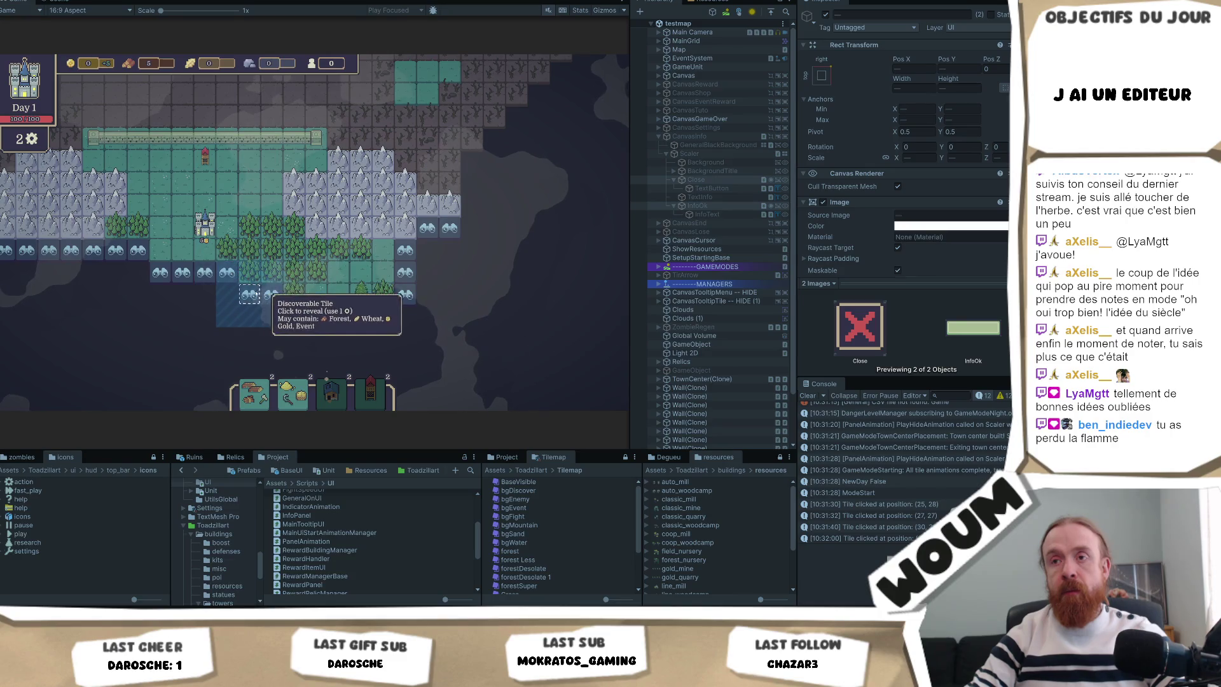
key(space)
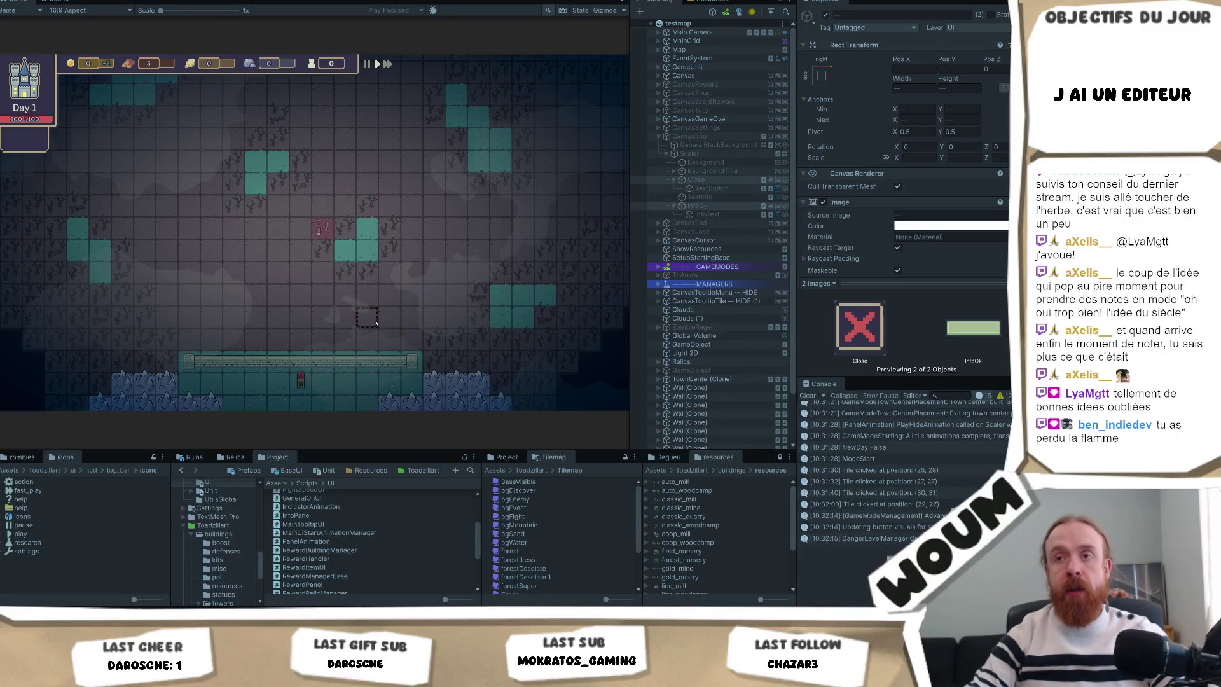
Dismiss Strategist's Plans, take the Timber Camp, and reveal a tile south of the base
click(335, 330)
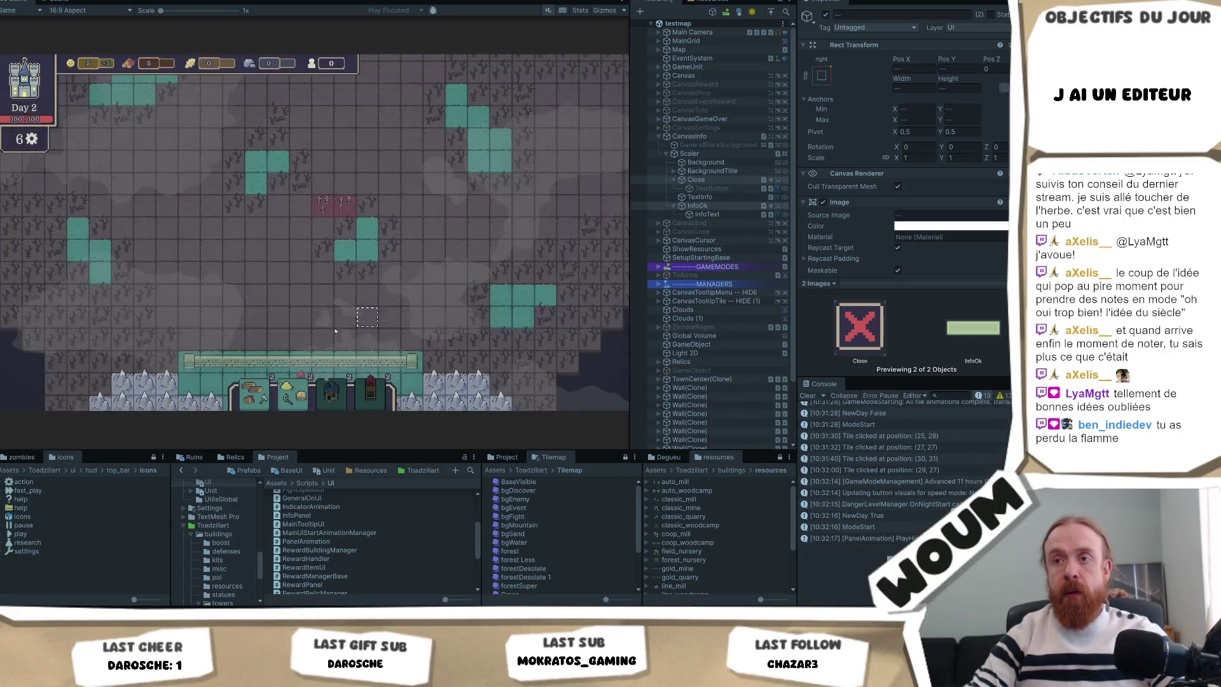
click(331, 316)
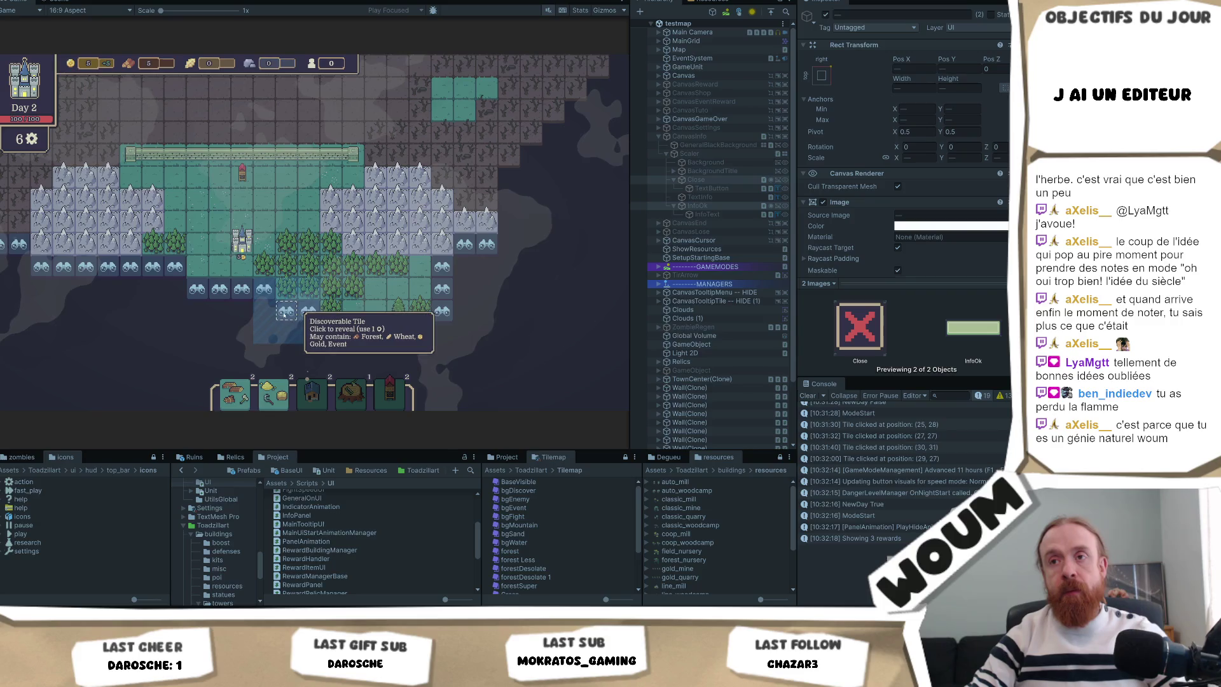
click(284, 313)
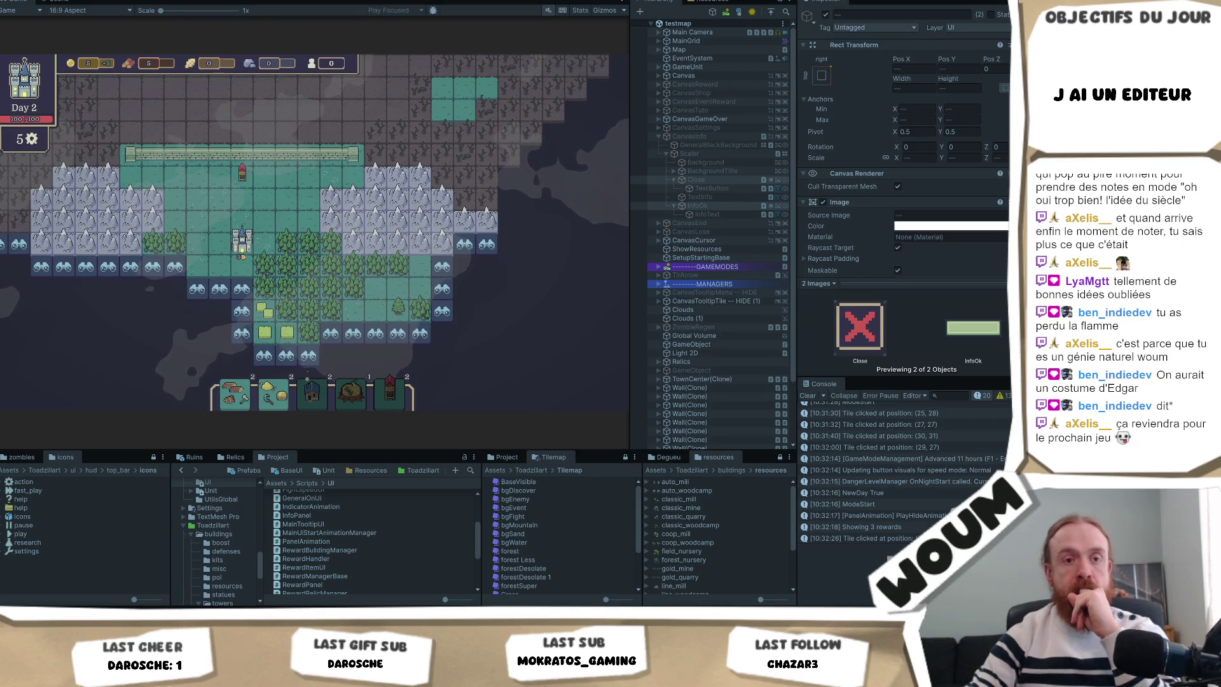
Reveal five more discoverable tiles east of the forest with Day 2's remaining actions
key(d)
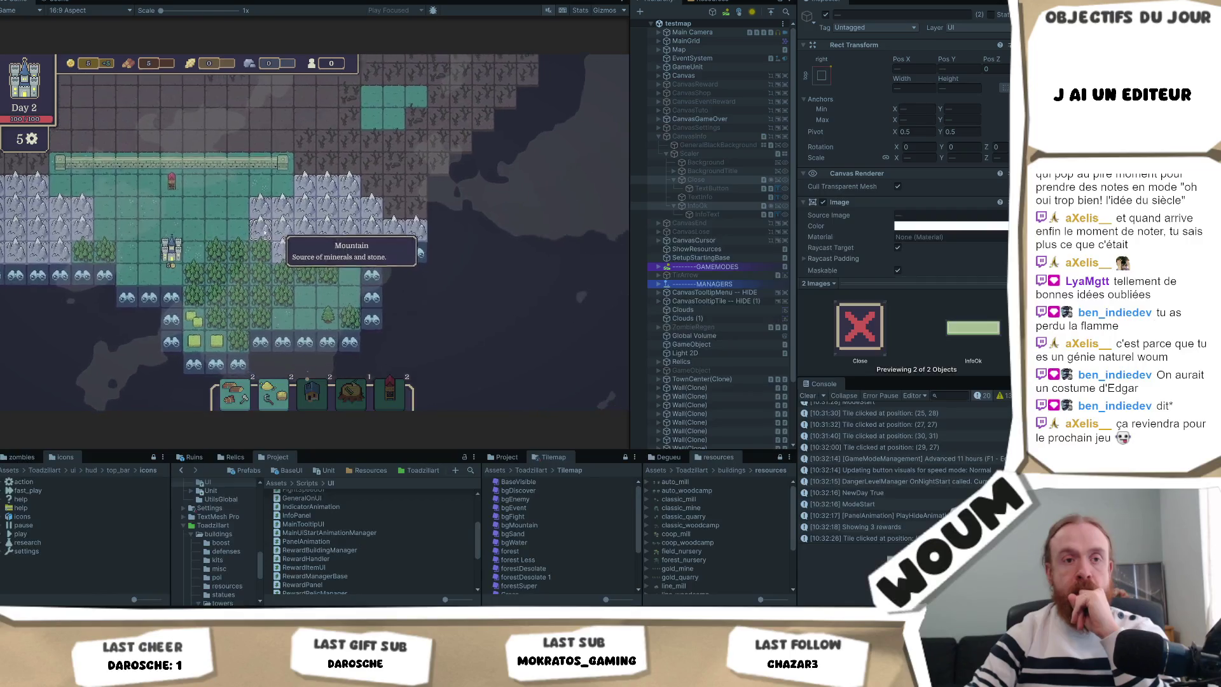
key(s)
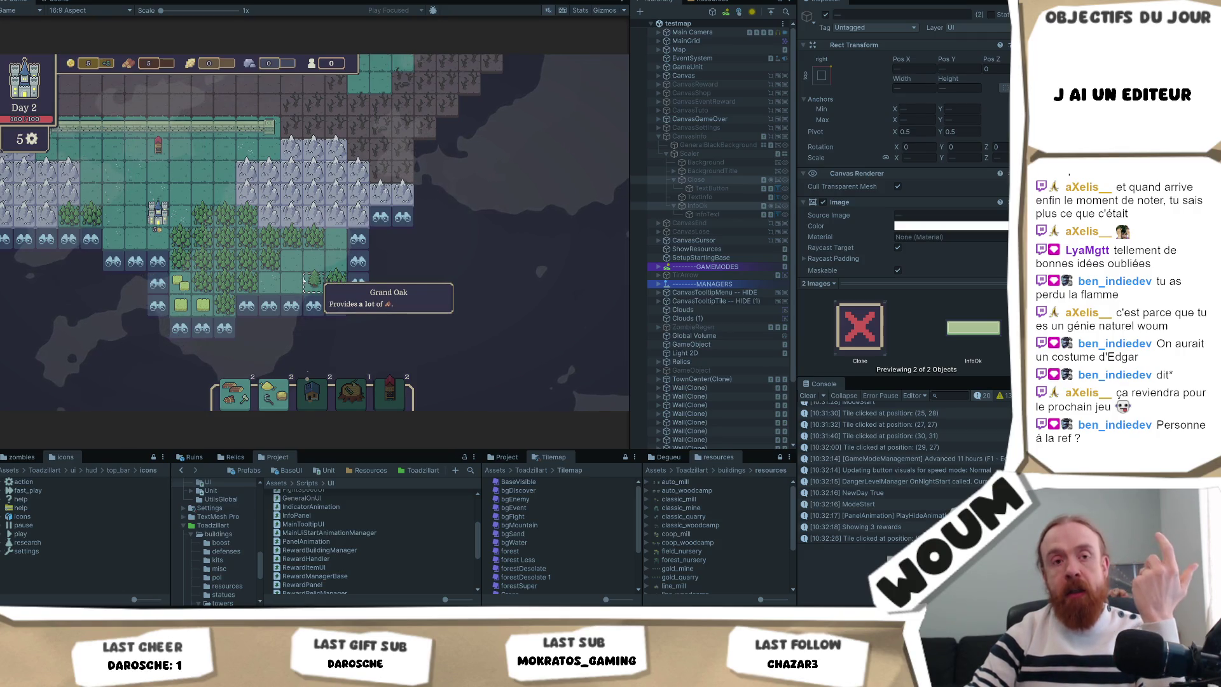
click(358, 260)
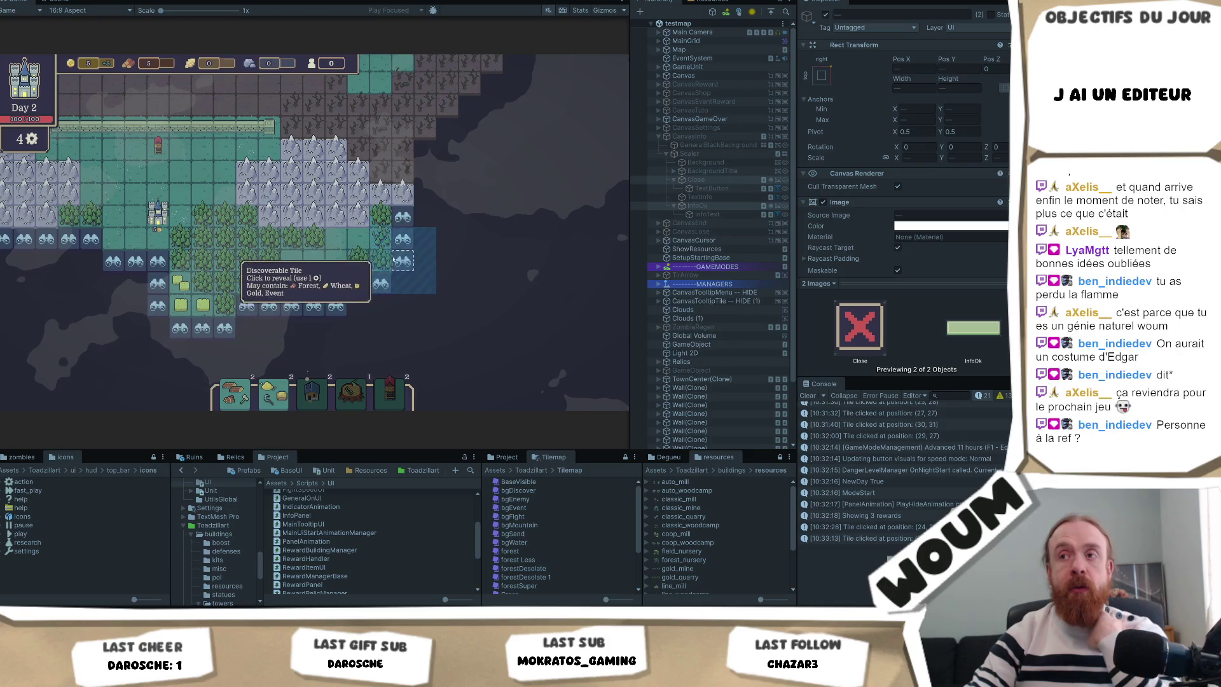
click(394, 261)
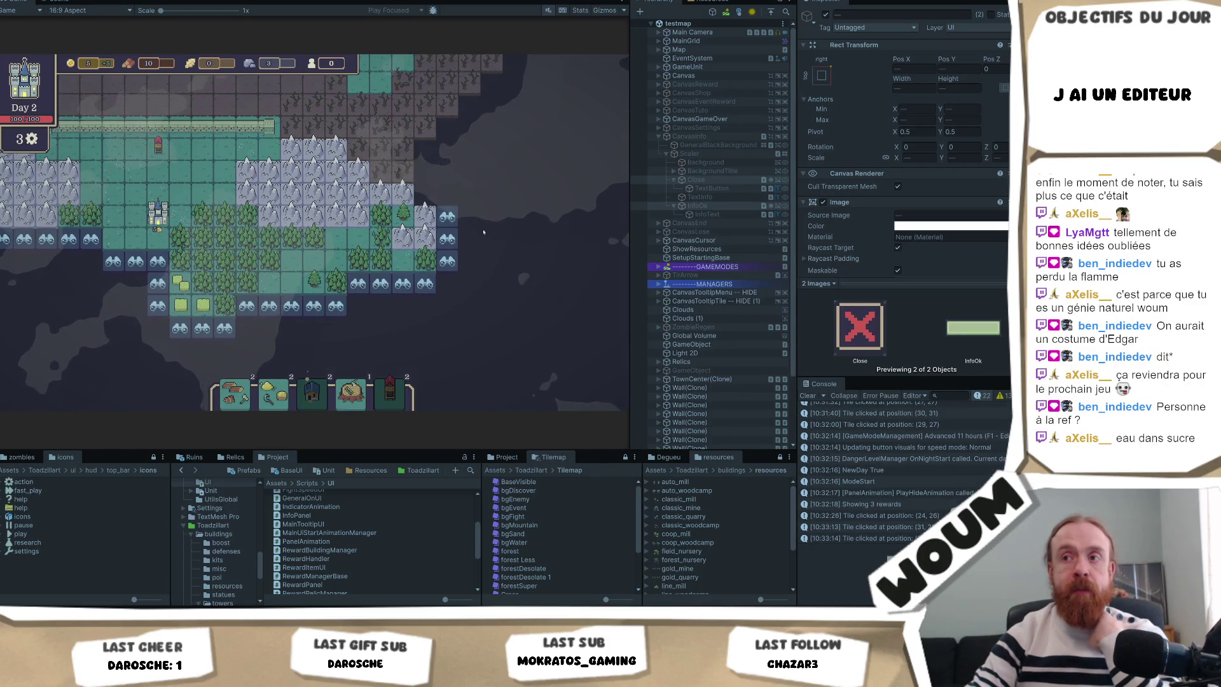
click(447, 239)
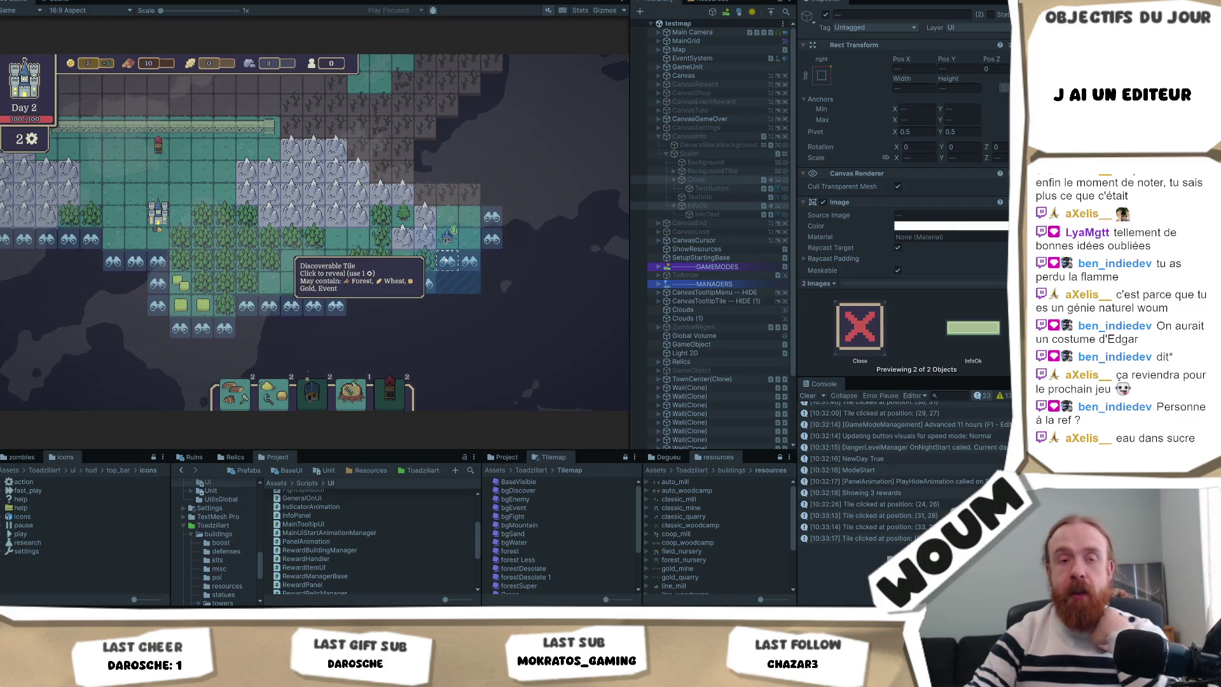
click(448, 263)
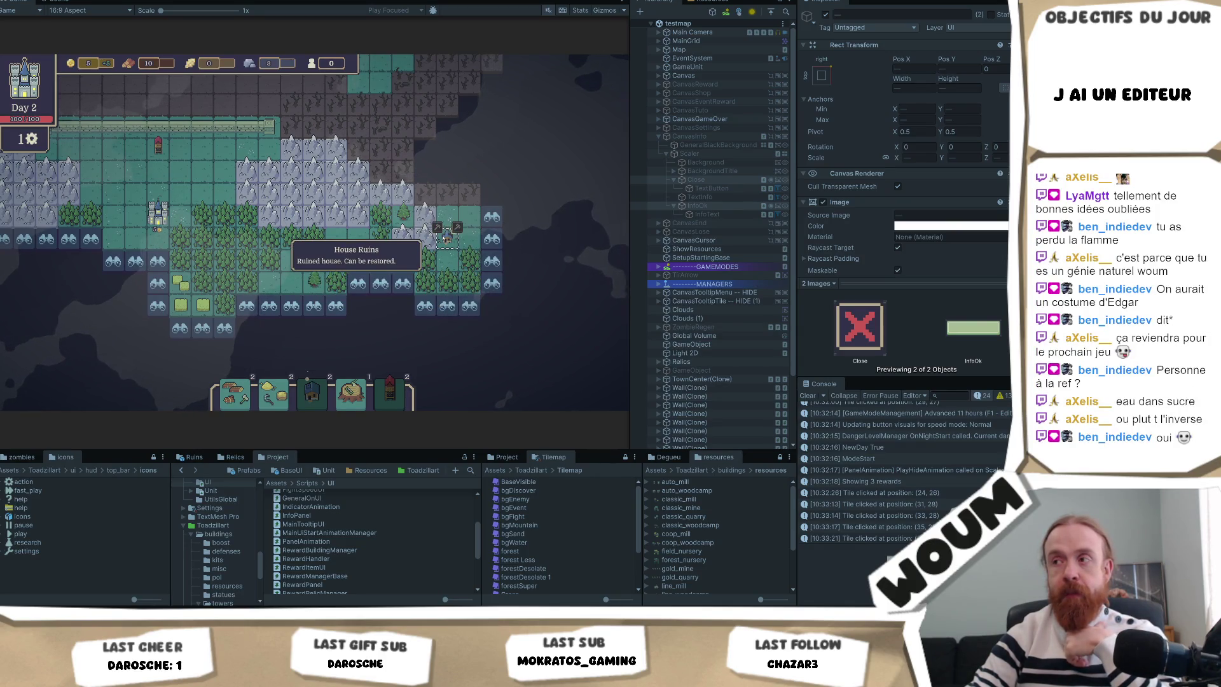
key(a)
click(388, 255)
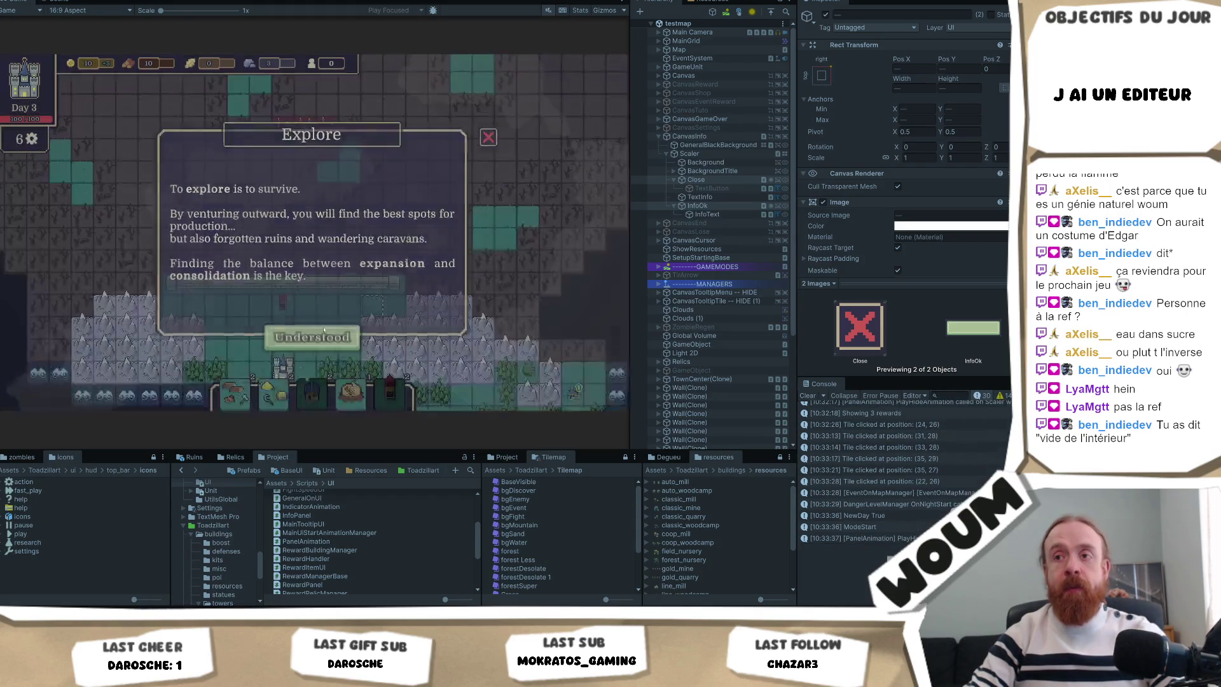
Dismiss the Explore panel and take the WindMill from the New Constructions Kit
click(321, 329)
click(465, 313)
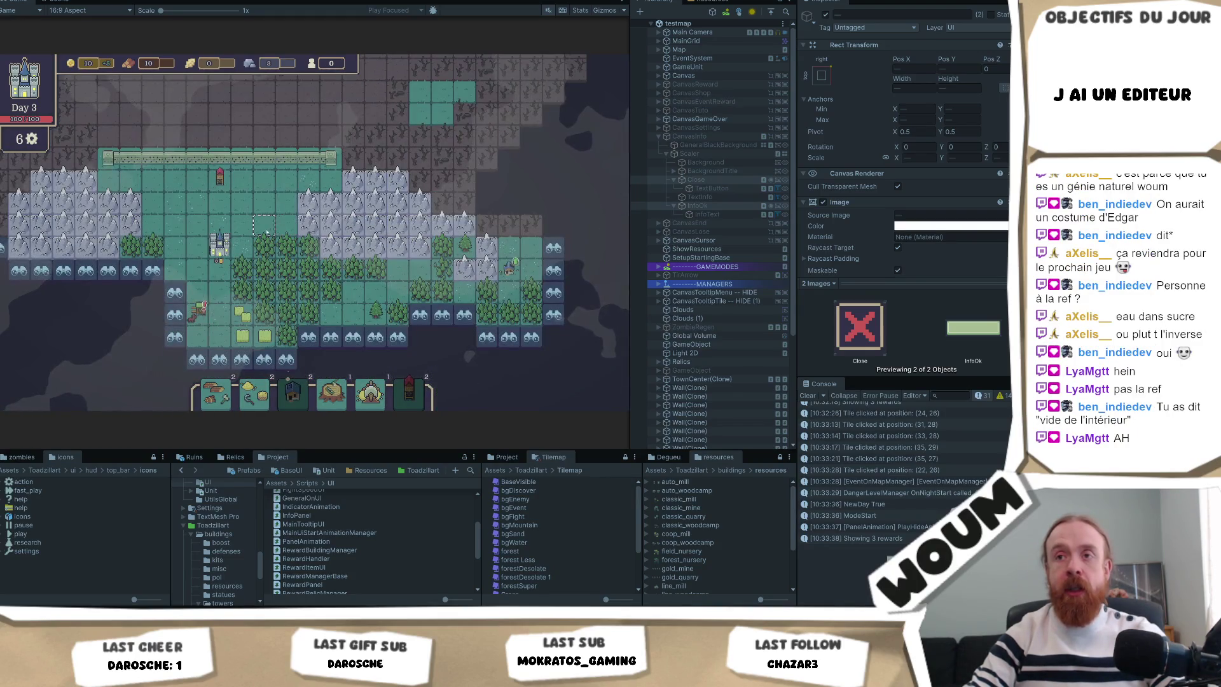
Reveal six discoverable tiles around the base, uncovering wheat fields and forest
click(170, 294)
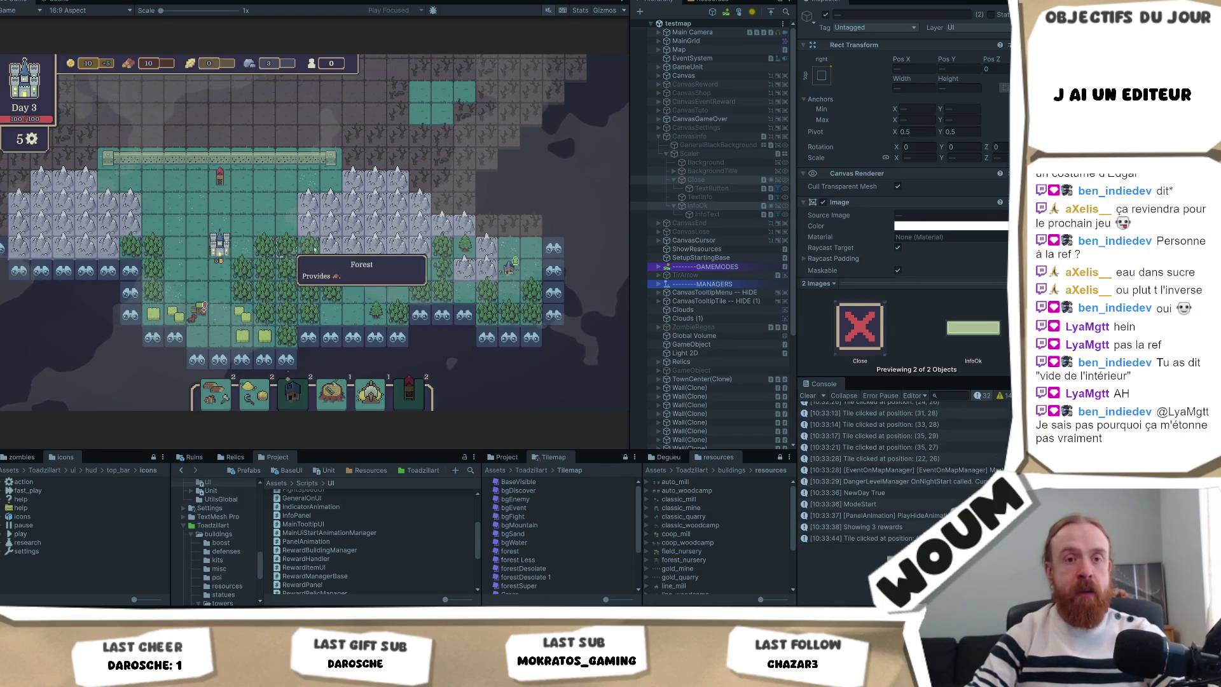
mouse_move(388, 239)
mouse_down()
mouse_move(438, 253)
mouse_move(352, 253)
mouse_up()
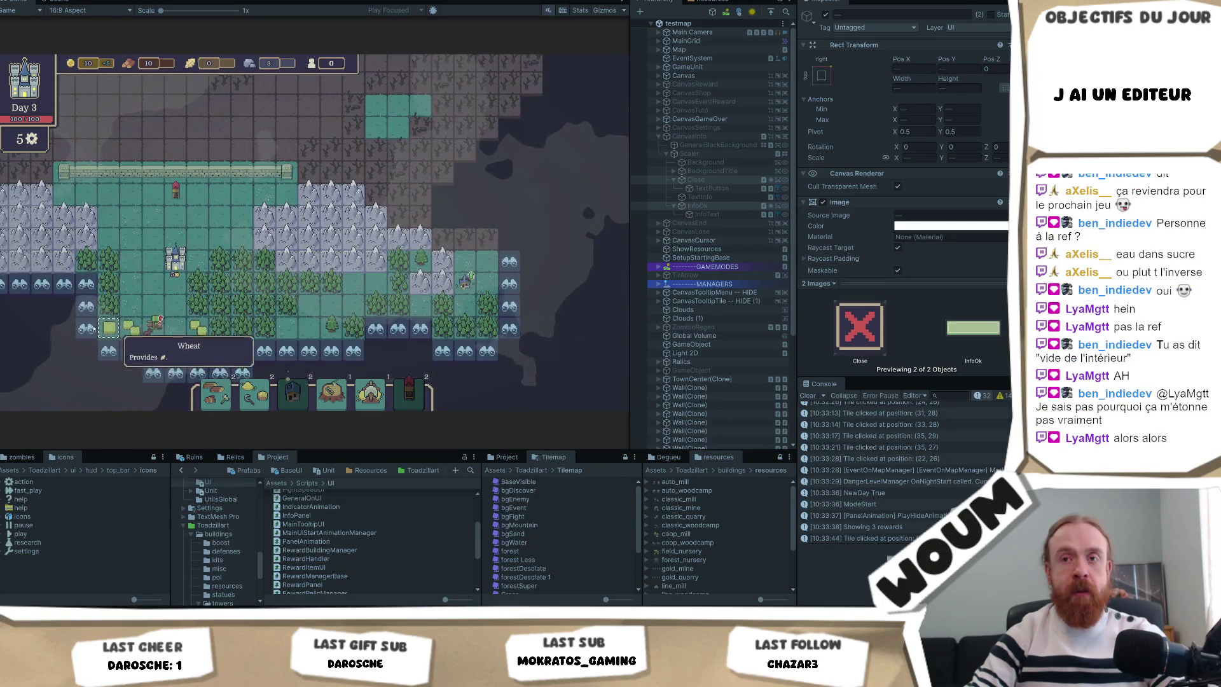
click(92, 304)
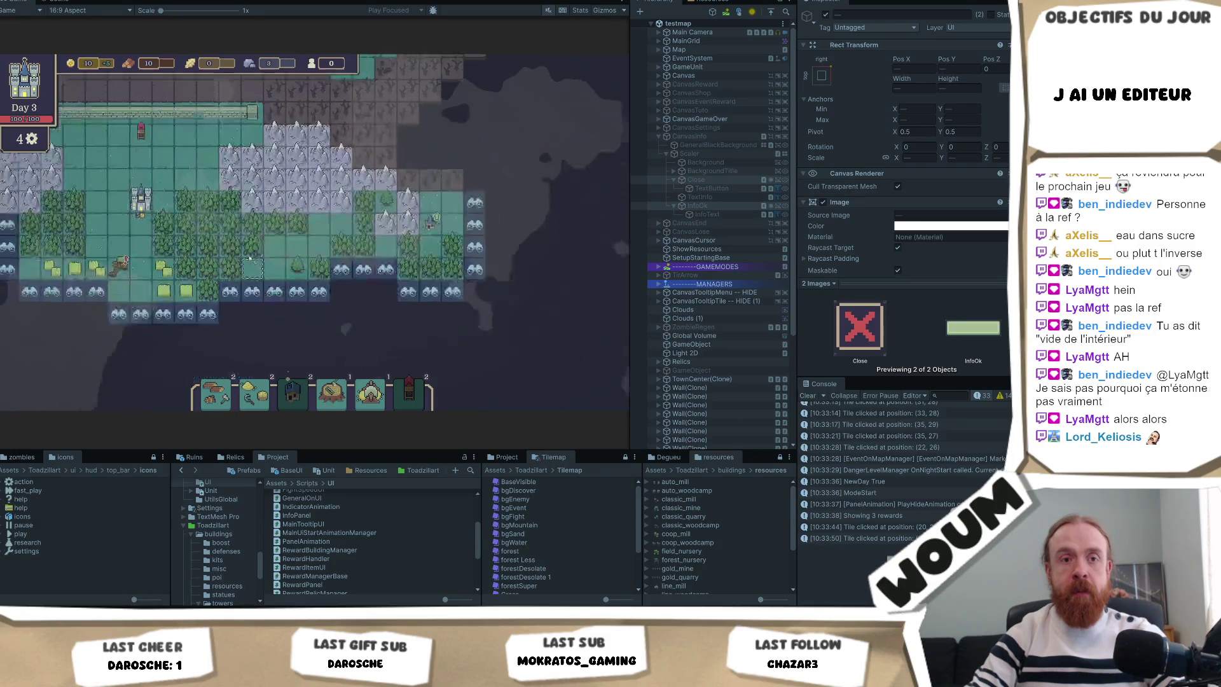
click(308, 278)
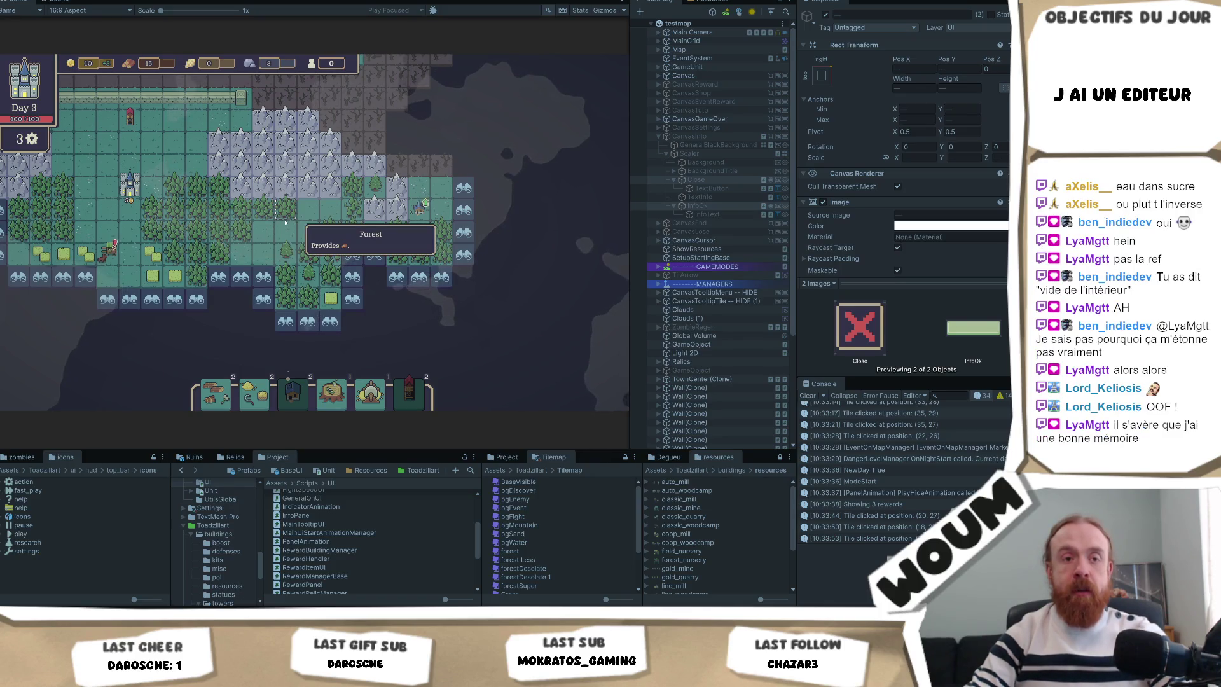
click(285, 219)
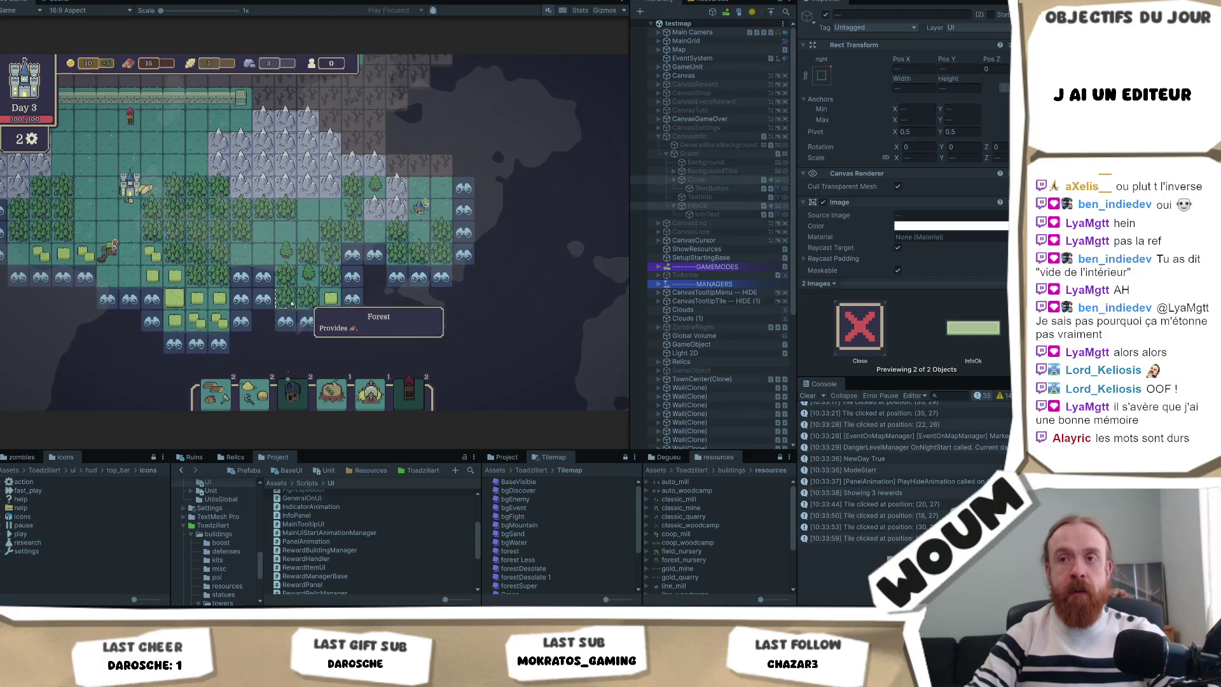
click(263, 298)
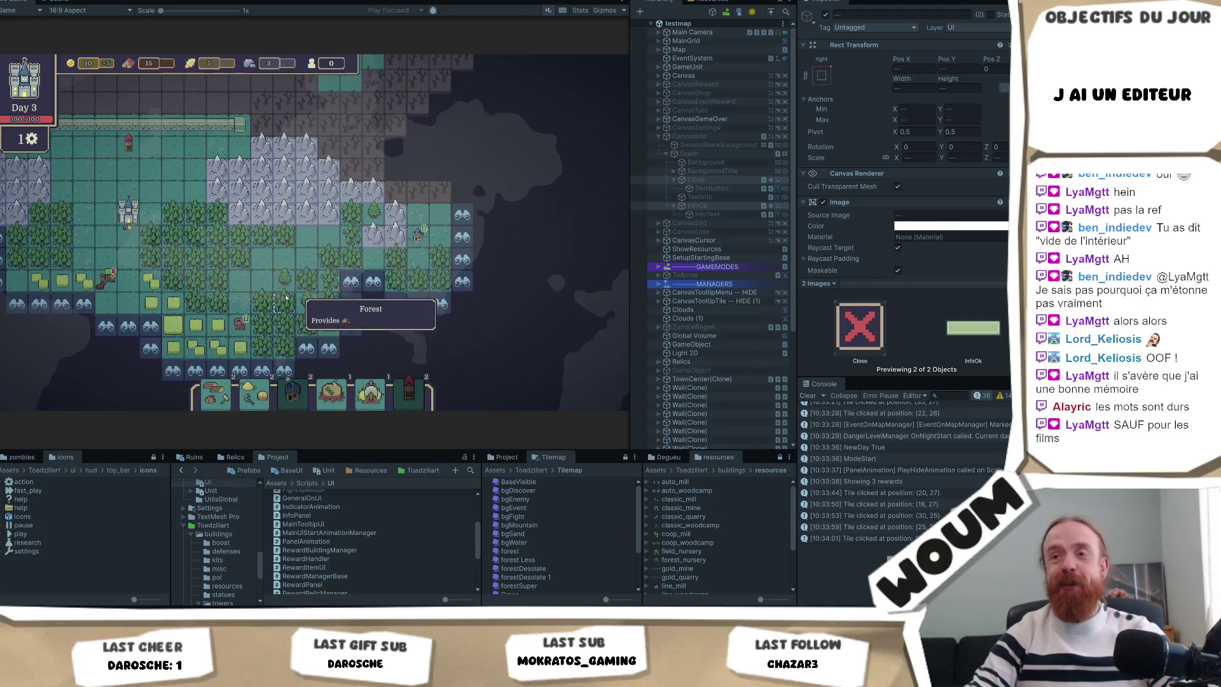
click(320, 285)
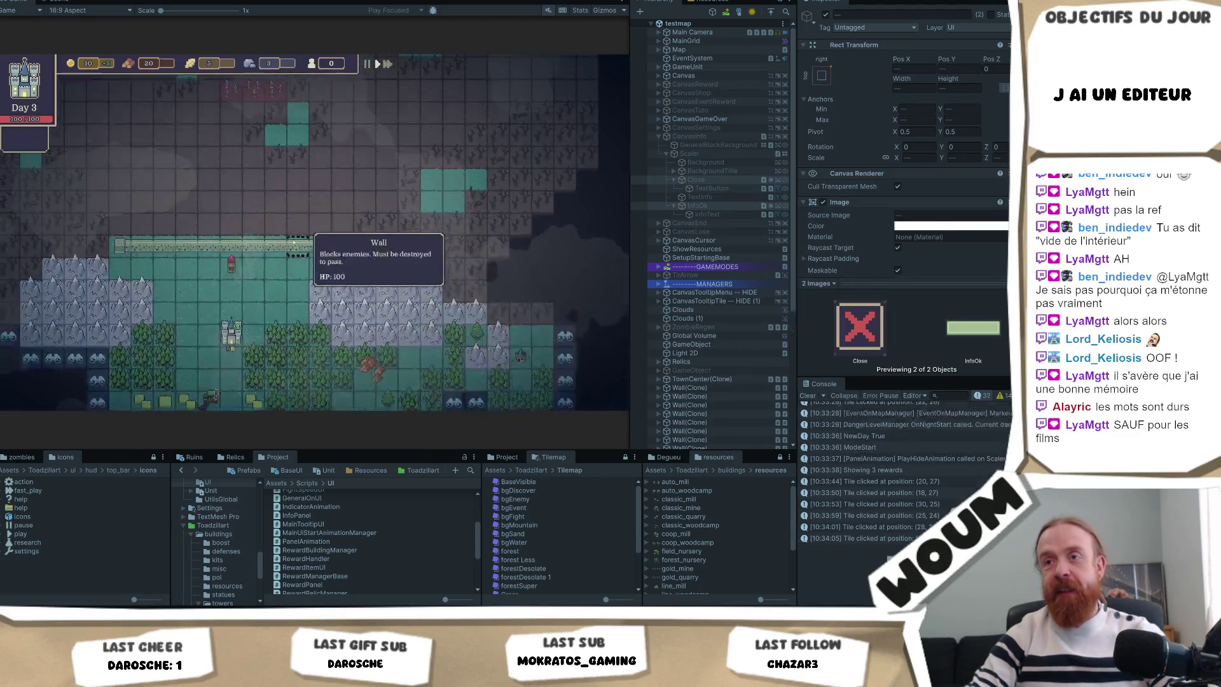